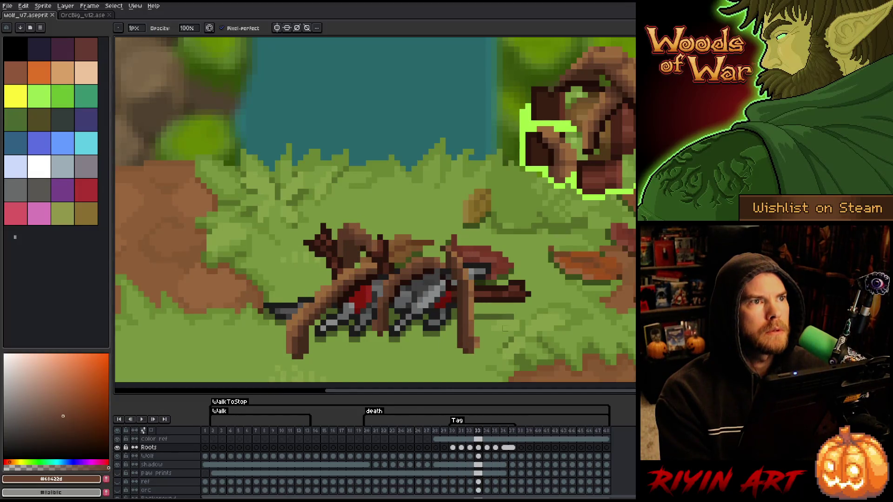
- Sample the light root brown and compare the root poses on frames 33 and 34
{"action": "left_click", "coordinate": [312, 300], "text": "alt"}
{"action": "key", "text": "Right"}
{"action": "key", "text": "Left"}
{"action": "key", "text": "Right"}
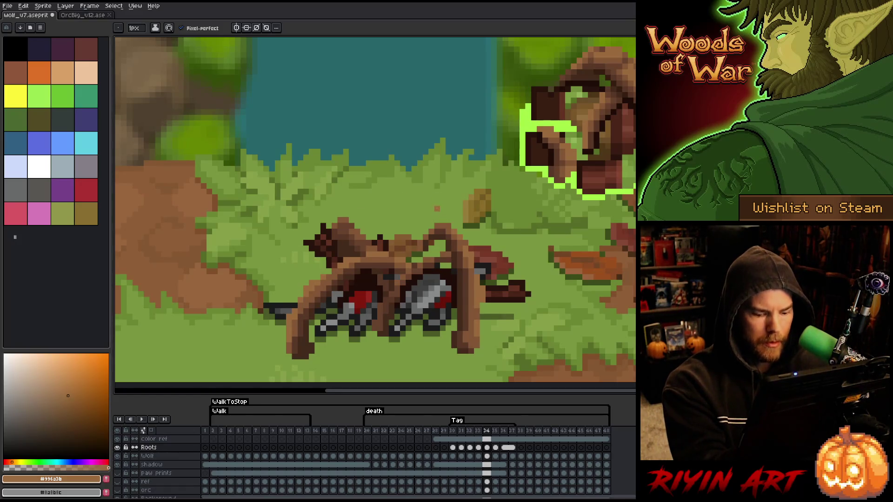
{"action": "key", "text": "Left"}
{"action": "key", "text": "Right"}
{"action": "key", "text": "b"}
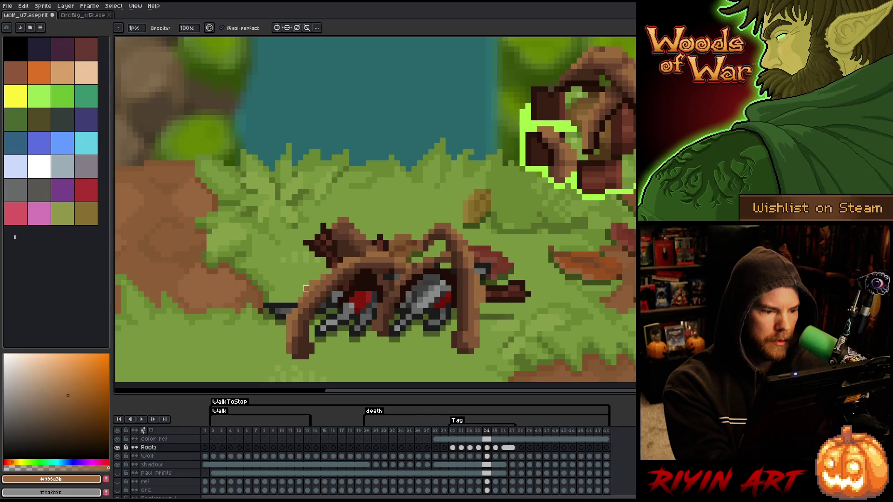
{"action": "key", "text": "e"}
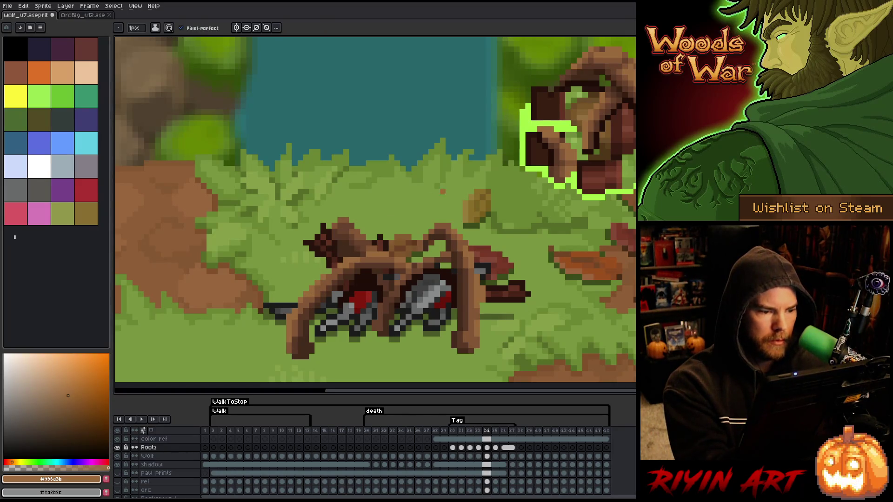
{"action": "key", "text": "Left"}
{"action": "key", "text": "Right"}
{"action": "key", "text": "Right"}
{"action": "key", "text": "Left"}
- Step through frames 35 and 36, comparing each with its neighbouring frames
{"action": "key", "text": "Right"}
{"action": "key", "text": "Left"}
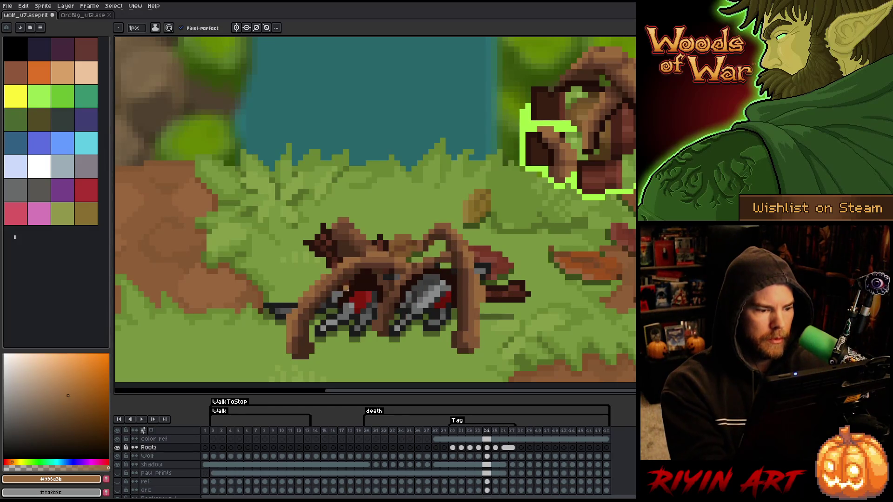
{"action": "key", "text": "Right"}
{"action": "key", "text": "Left"}
{"action": "key", "text": "Right"}
{"action": "key", "text": "Right"}
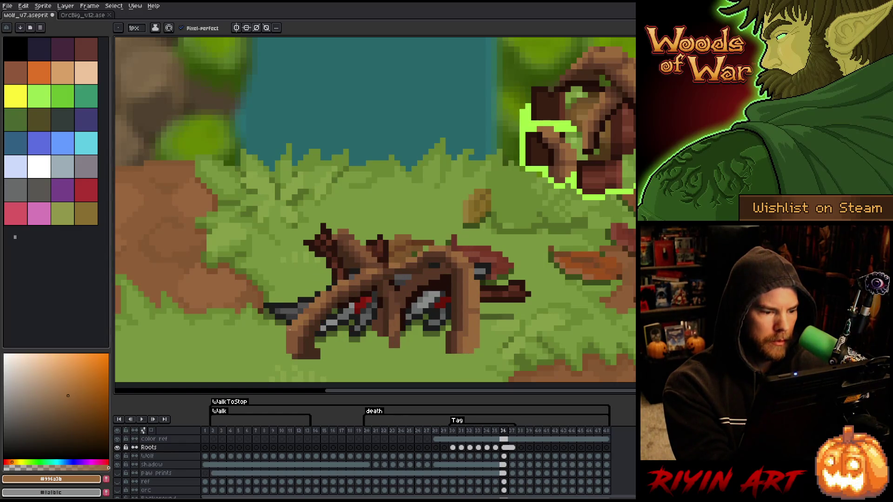
{"action": "key", "text": "Right"}
{"action": "key", "text": "Left"}
{"action": "key", "text": "Left"}
{"action": "key", "text": "Right"}
{"action": "key", "text": "Left"}
{"action": "key", "text": "Right"}
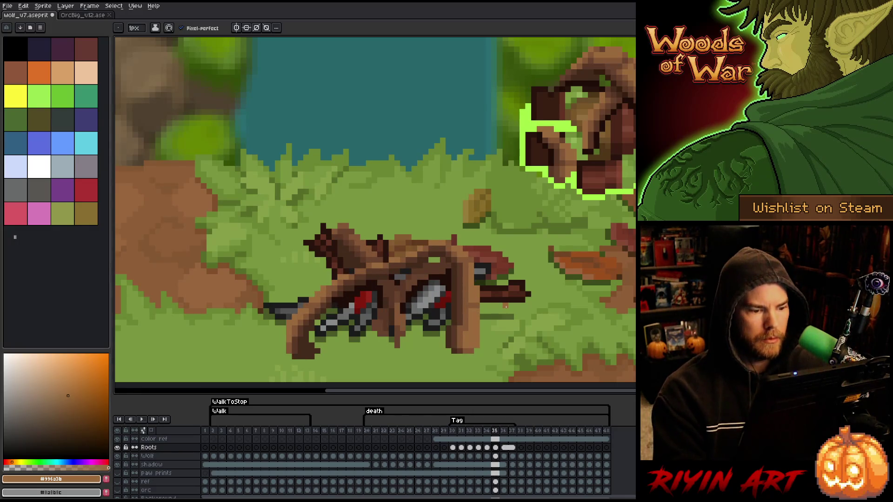
{"action": "key", "text": "Left"}
{"action": "key", "text": "Right"}
- Play the wolf death animation, then stop it and save the file
{"action": "key", "text": "Return"}
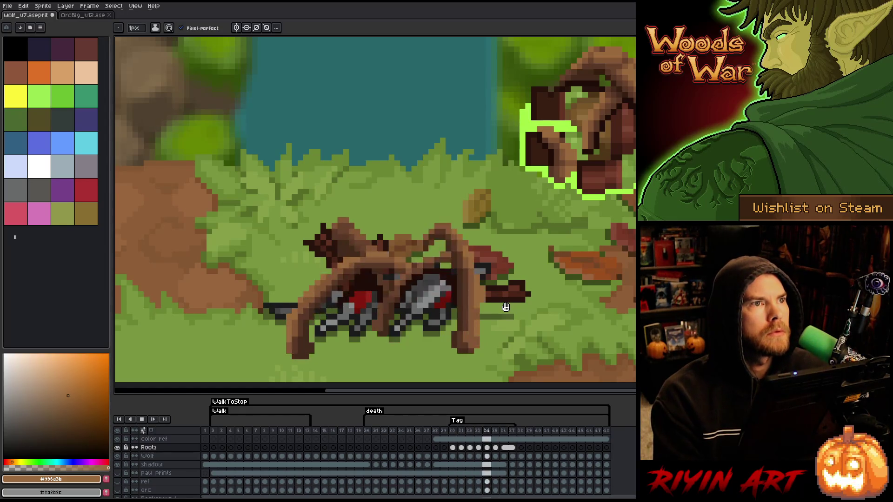
{"action": "key", "text": "ctrl+s"}
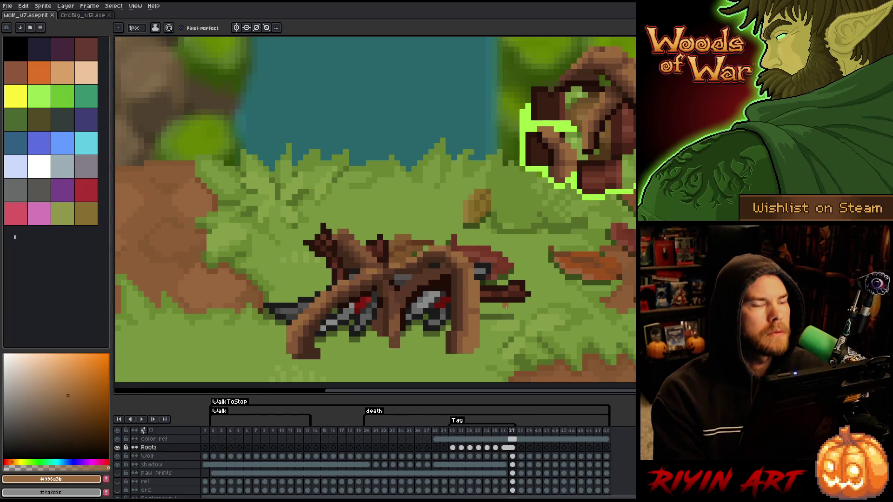
{"action": "key", "text": "ctrl+s"}
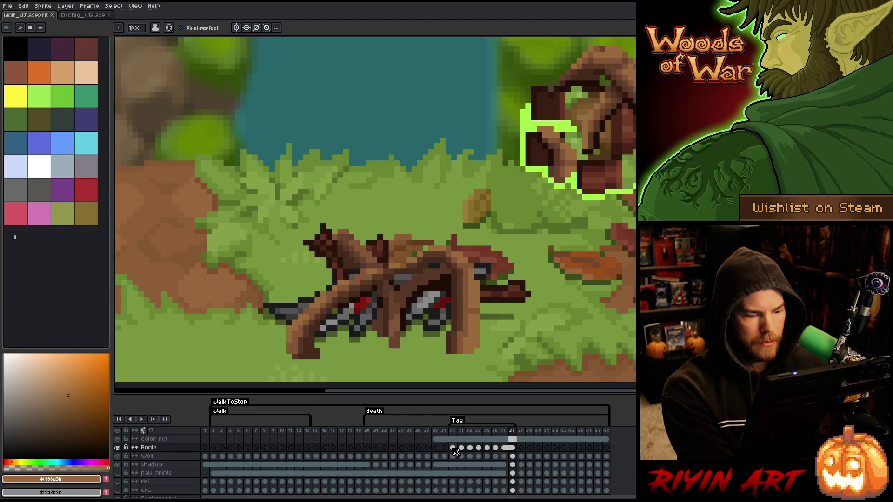
- Add Layer 1 above Roots and copy the roots cels for frames 30–37 onto it
{"action": "left_click", "coordinate": [150, 449]}
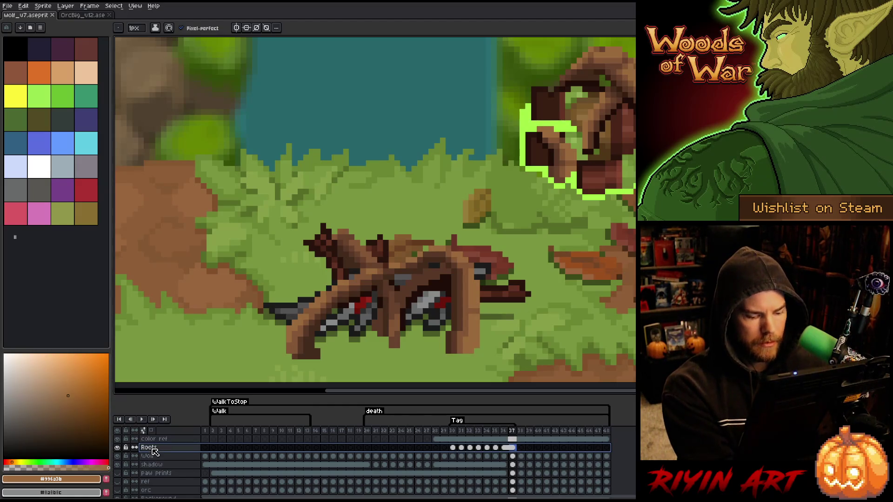
{"action": "key", "text": "shift+n"}
{"action": "mouse_move", "coordinate": [517, 459]}
{"action": "left_mouse_down"}
{"action": "mouse_move", "coordinate": [452, 457]}
{"action": "mouse_move", "coordinate": [458, 453]}
{"action": "left_mouse_up"}
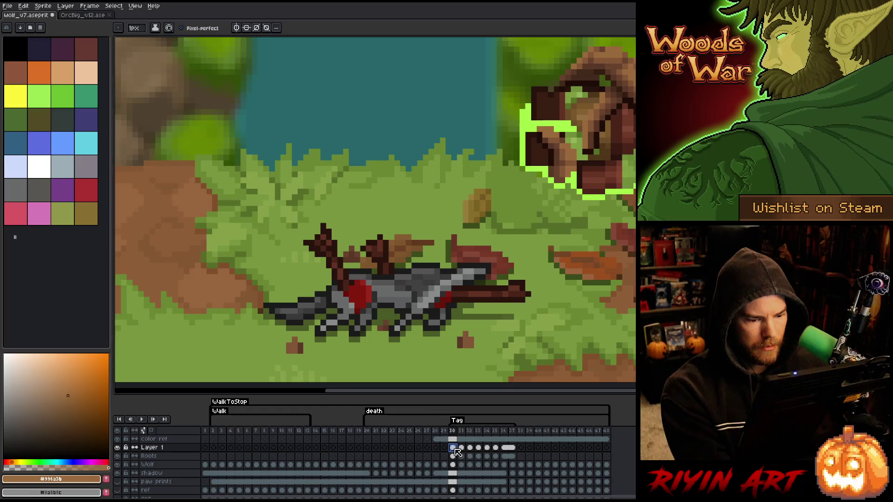
{"action": "left_click", "coordinate": [462, 448]}
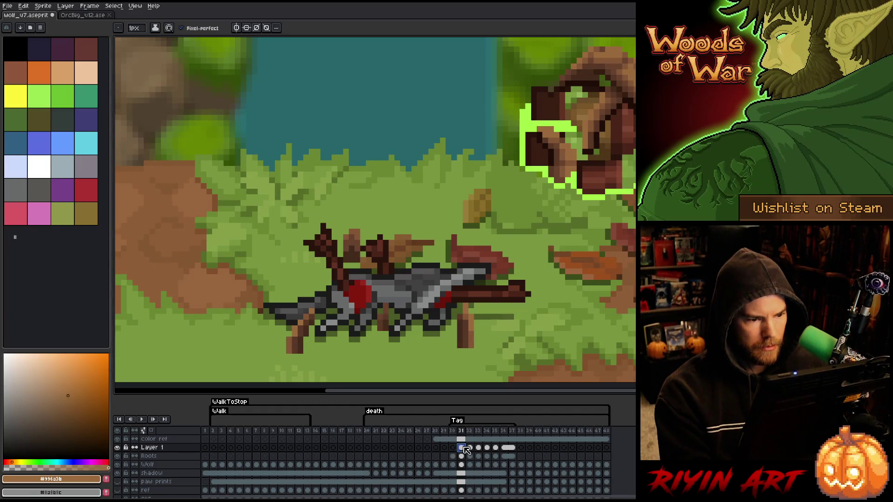
{"action": "left_click", "coordinate": [470, 448]}
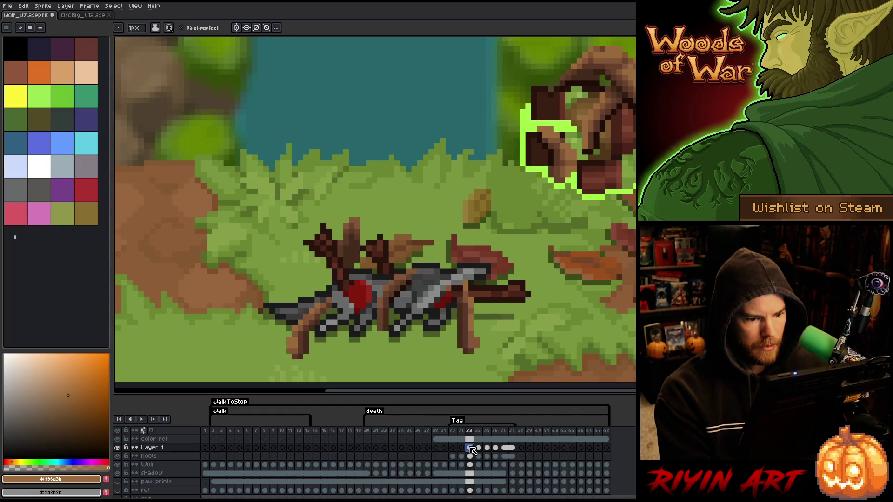
- Hide every layer except Layer 1 and select its frames 32–37 for colour replacement
{"action": "left_click", "coordinate": [118, 448], "text": "alt"}
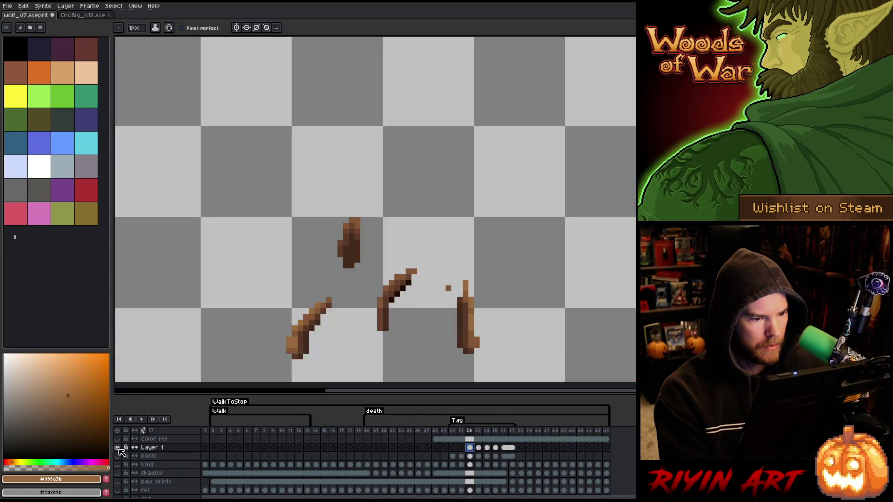
{"action": "left_click_drag", "start_coordinate": [514, 452], "coordinate": [512, 490]}
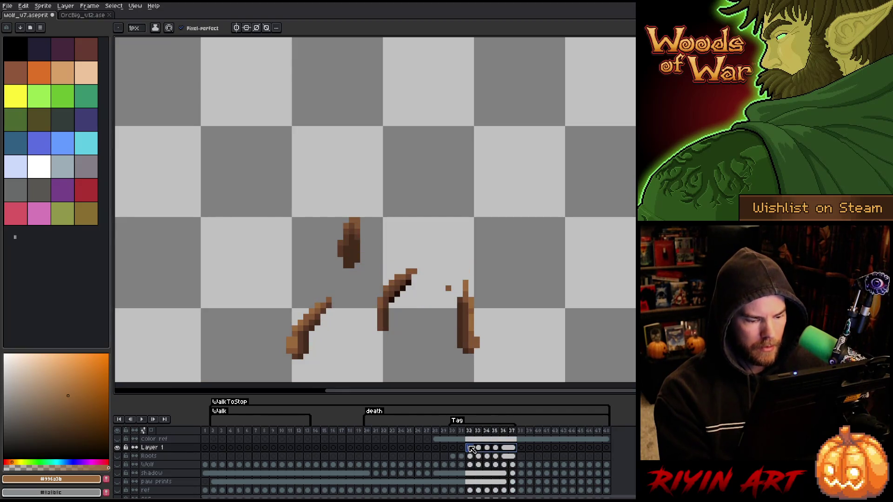
{"action": "key", "text": "shift+r"}
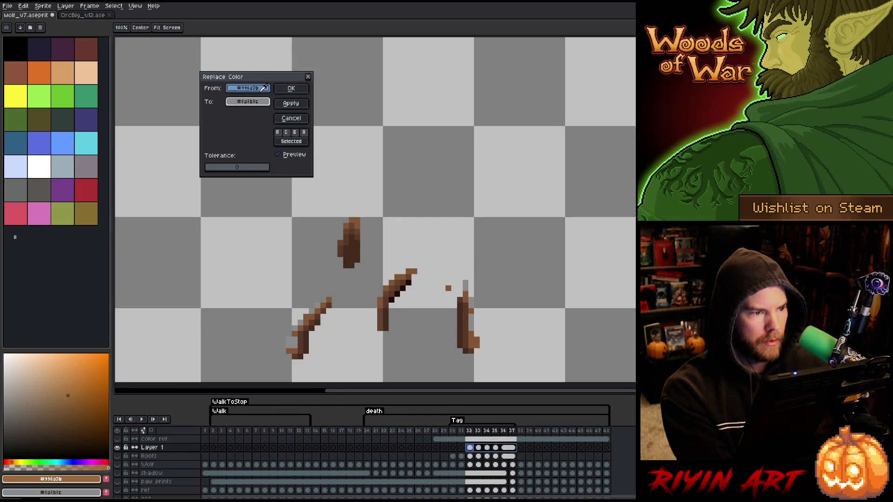
- Replace the darkest root brown and brown #583826 with full transparency
{"action": "left_click", "coordinate": [361, 242]}
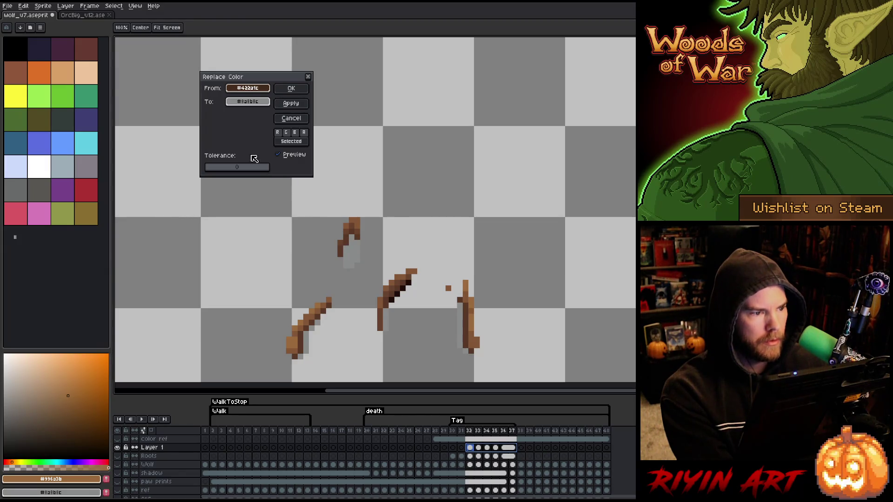
{"action": "left_click", "coordinate": [228, 101]}
{"action": "left_click_drag", "start_coordinate": [256, 163], "coordinate": [123, 161]}
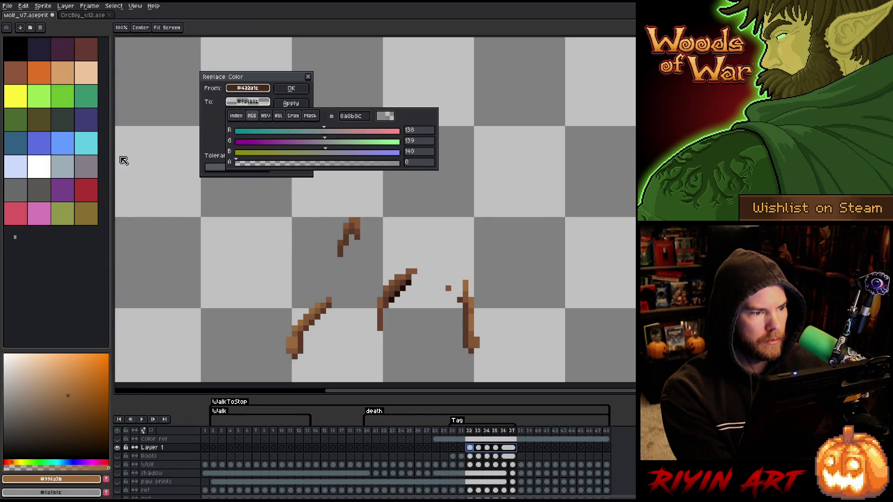
{"action": "left_click", "coordinate": [124, 160]}
{"action": "left_click", "coordinate": [298, 345]}
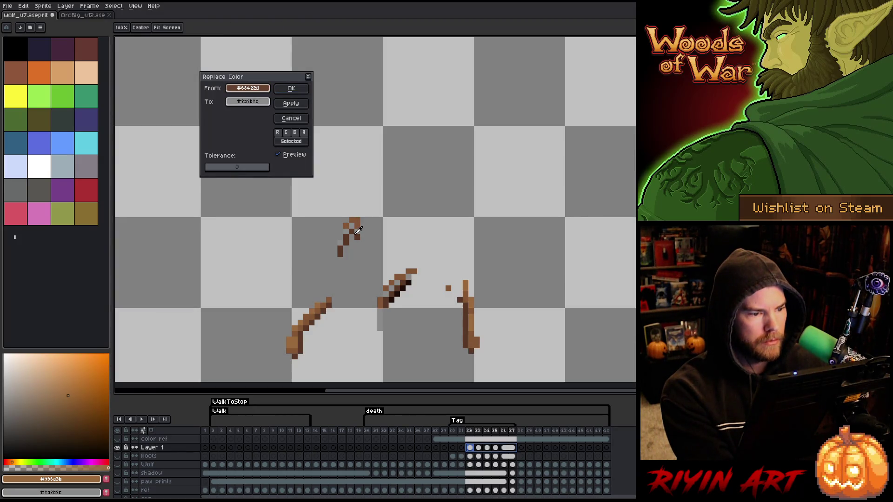
{"action": "left_click", "coordinate": [355, 226]}
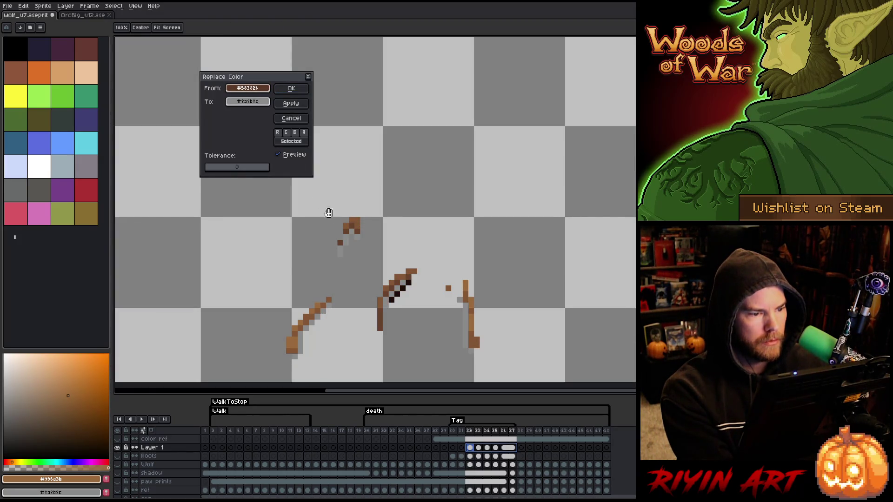
{"action": "left_click", "coordinate": [247, 102]}
{"action": "left_click_drag", "start_coordinate": [269, 164], "coordinate": [133, 159]}
{"action": "left_click", "coordinate": [134, 160]}
- Replace browns #835636 and #68422d with transparency and apply the change
{"action": "left_click", "coordinate": [465, 283]}
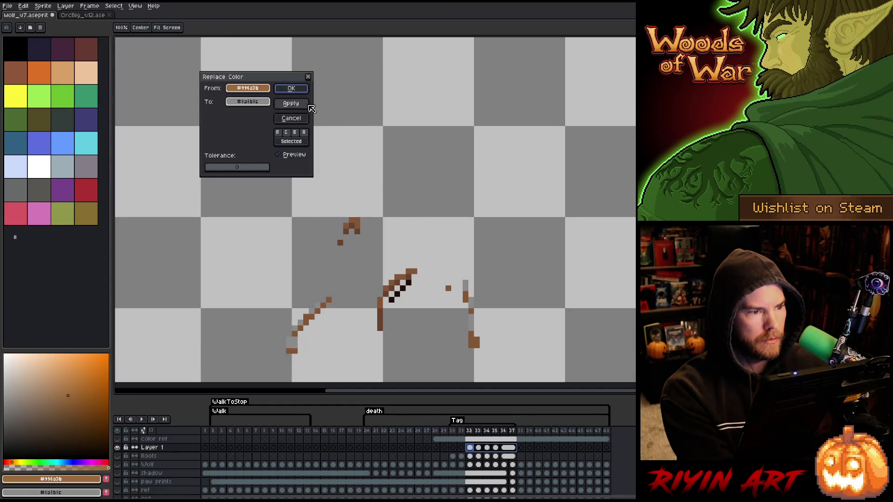
{"action": "left_click", "coordinate": [357, 225]}
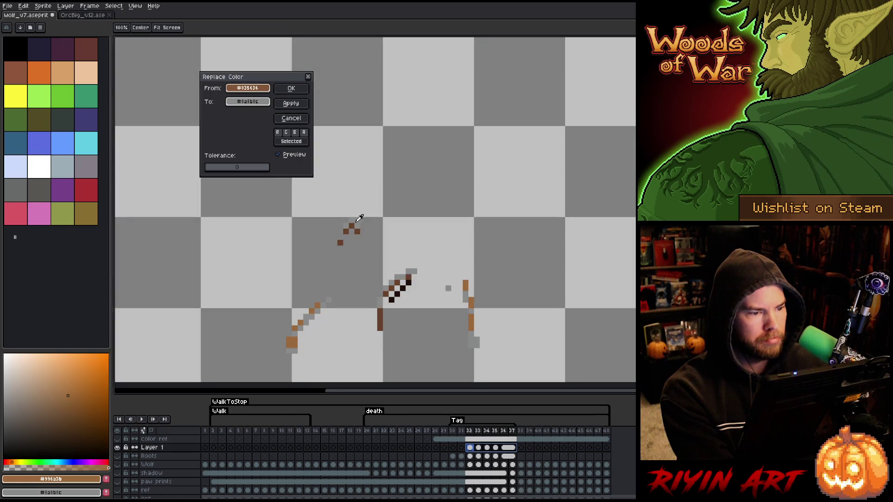
{"action": "left_click", "coordinate": [248, 102]}
{"action": "left_click_drag", "start_coordinate": [270, 166], "coordinate": [154, 160]}
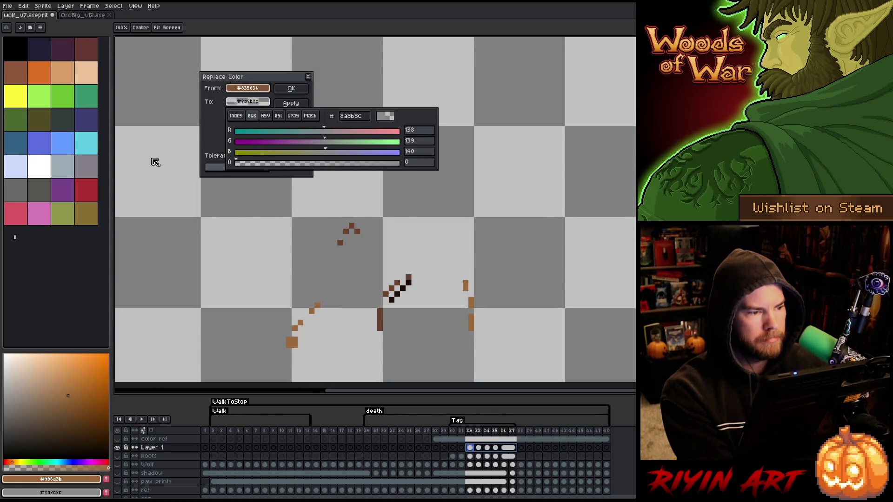
{"action": "left_click", "coordinate": [154, 159]}
{"action": "left_click", "coordinate": [350, 221]}
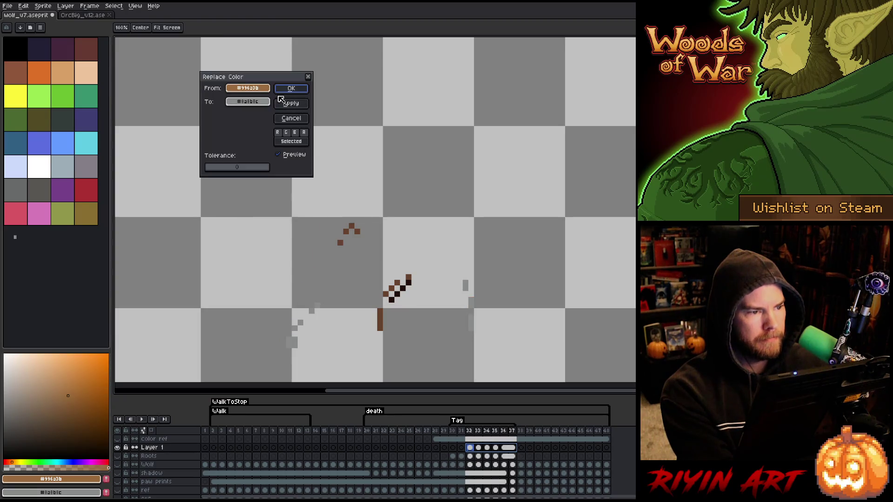
{"action": "left_click", "coordinate": [356, 226]}
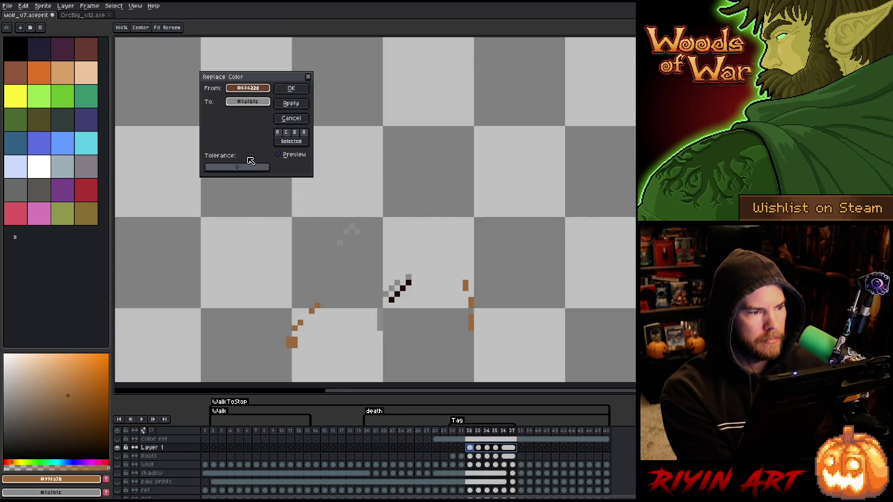
{"action": "left_click", "coordinate": [247, 101]}
{"action": "left_click", "coordinate": [281, 165]}
{"action": "left_click", "coordinate": [222, 93]}
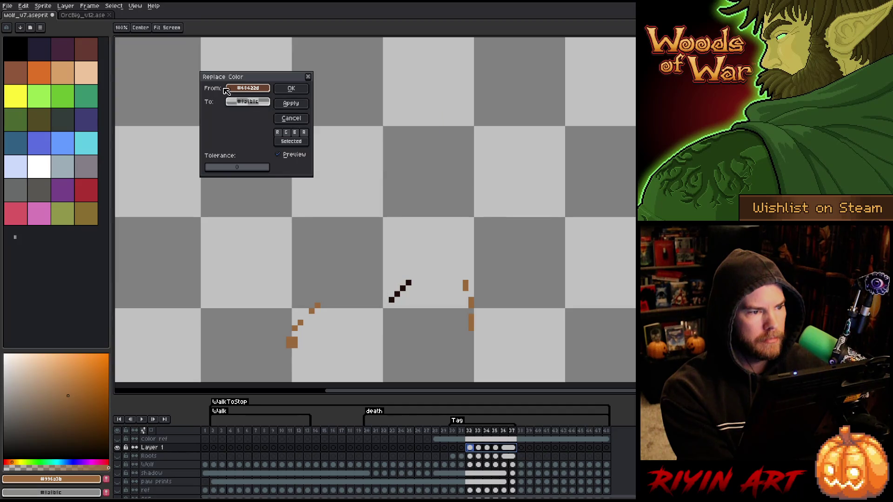
{"action": "left_click", "coordinate": [292, 94]}
- Replace the light brown #996a3b with transparency across the selected frames
{"action": "key", "text": "shift+r"}
{"action": "left_click", "coordinate": [359, 228]}
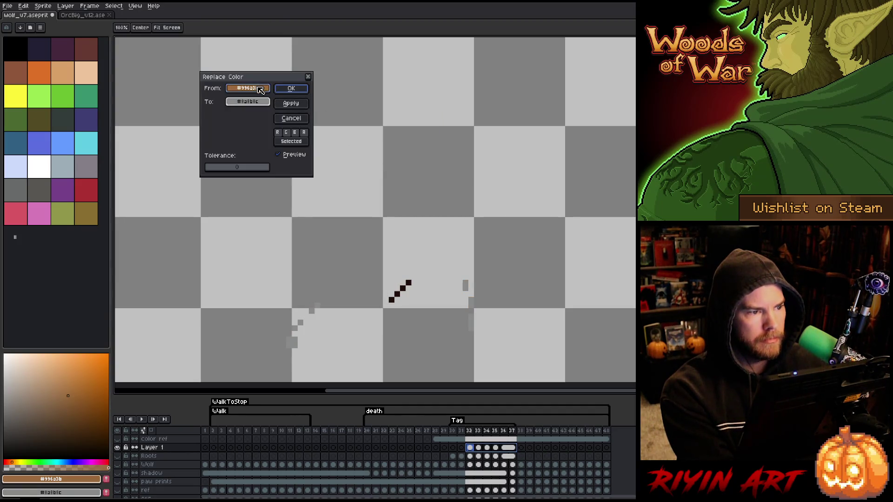
{"action": "left_click", "coordinate": [319, 305]}
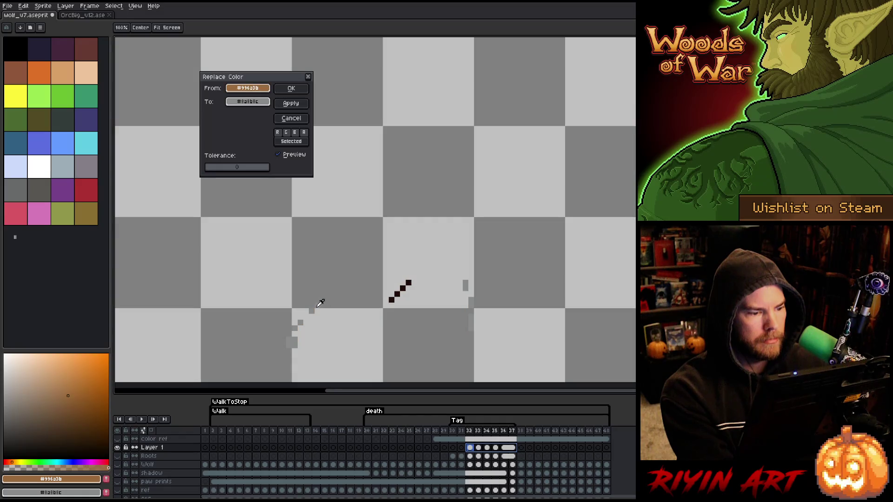
{"action": "left_click", "coordinate": [248, 101]}
{"action": "left_click", "coordinate": [273, 165]}
{"action": "left_click", "coordinate": [232, 94]}
{"action": "left_click", "coordinate": [290, 88]}
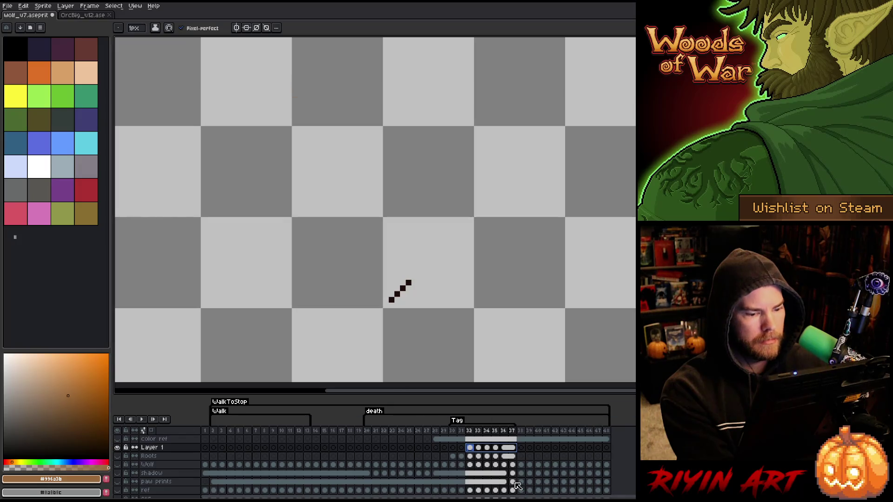
- Check the remaining strokes on frames 32–37, then show the background, wolf and Roots layers again
{"action": "left_click", "coordinate": [479, 432]}
{"action": "left_click_drag", "start_coordinate": [480, 432], "coordinate": [504, 433]}
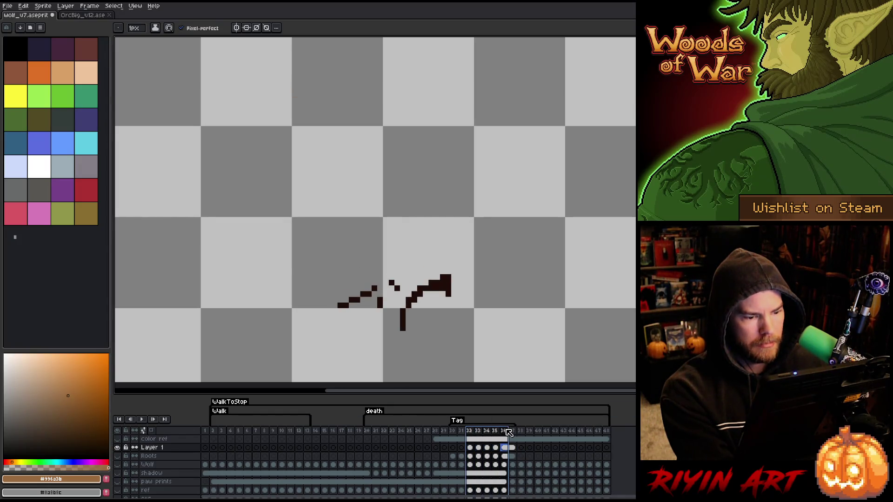
{"action": "left_click", "coordinate": [515, 447]}
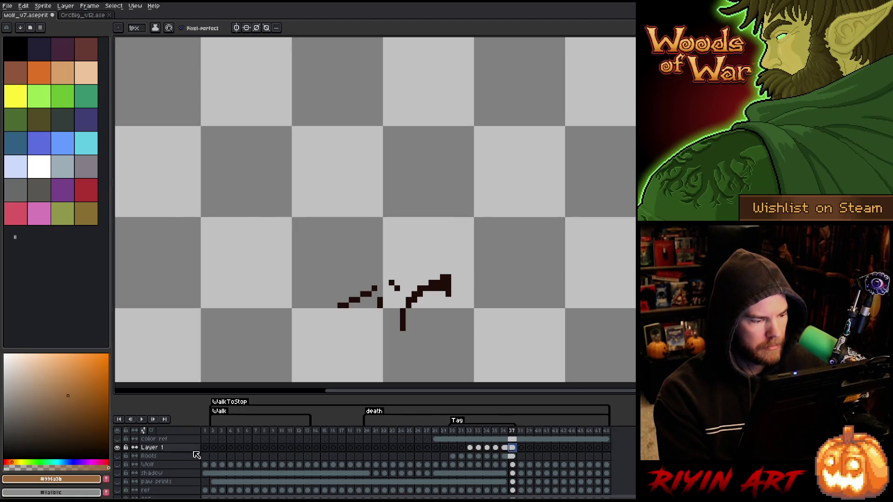
{"action": "left_click", "coordinate": [117, 447], "text": "alt"}
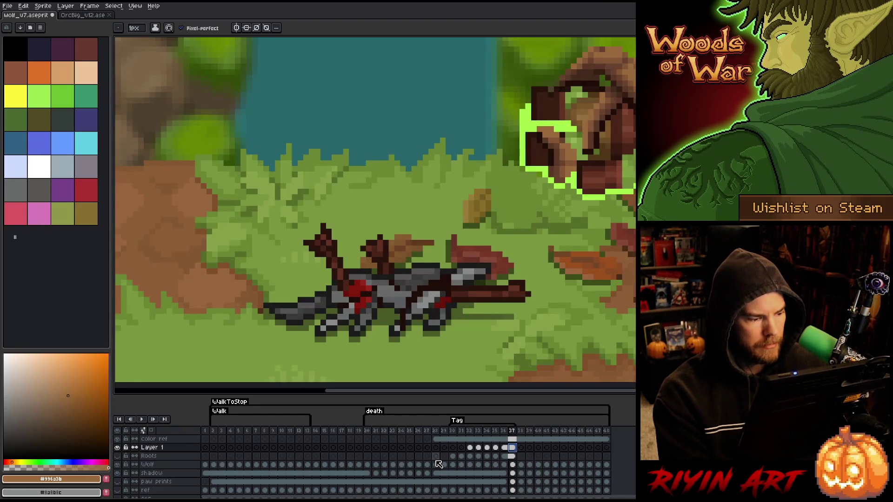
{"action": "left_click", "coordinate": [118, 456]}
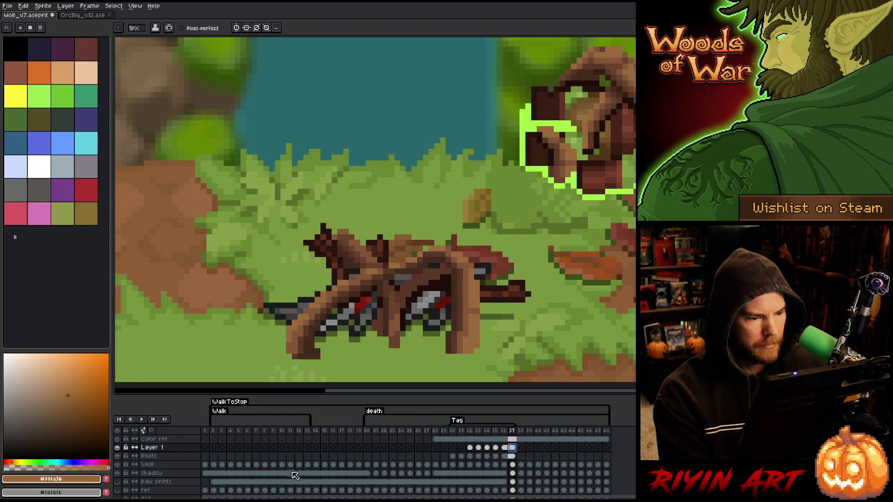
- Step through Roots frames 32–36 and clear the selection around the wolf
{"action": "left_click", "coordinate": [470, 457]}
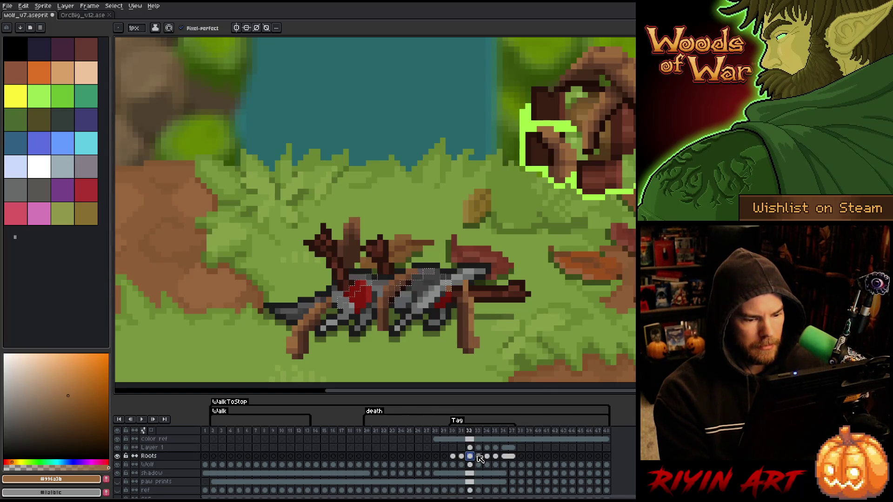
{"action": "left_click", "coordinate": [479, 457]}
{"action": "left_click", "coordinate": [487, 457]}
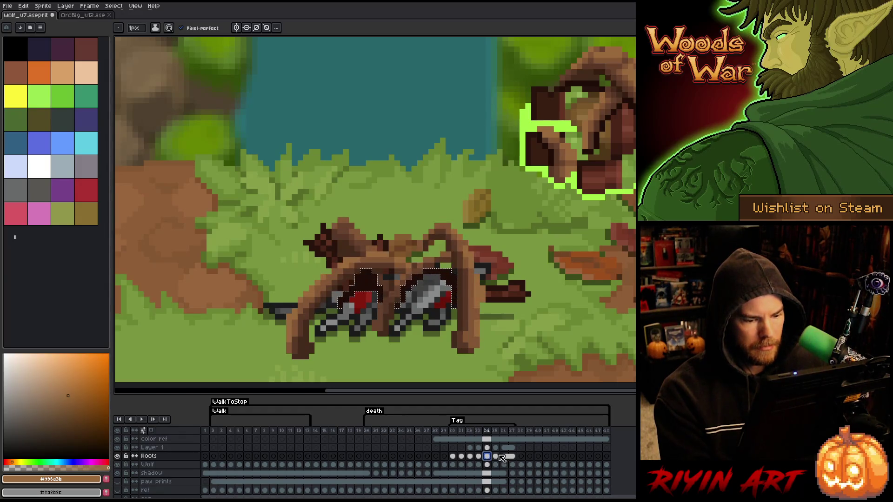
{"action": "left_click", "coordinate": [496, 456]}
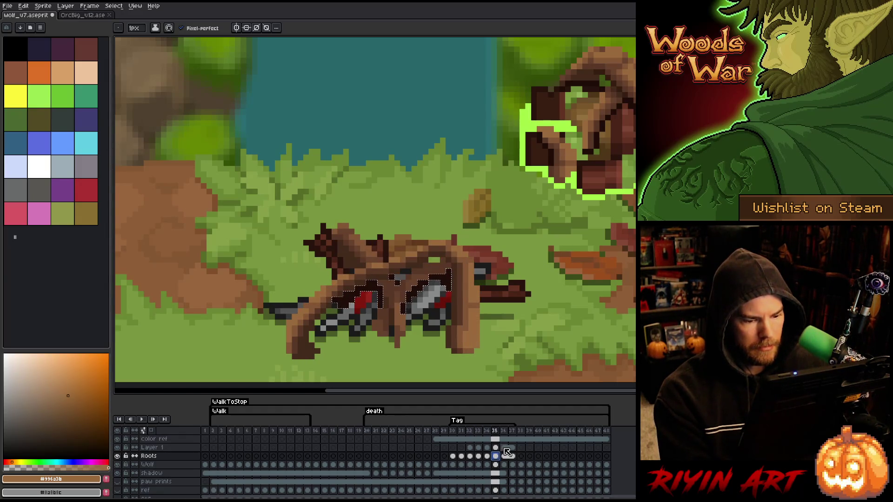
{"action": "left_click", "coordinate": [504, 455]}
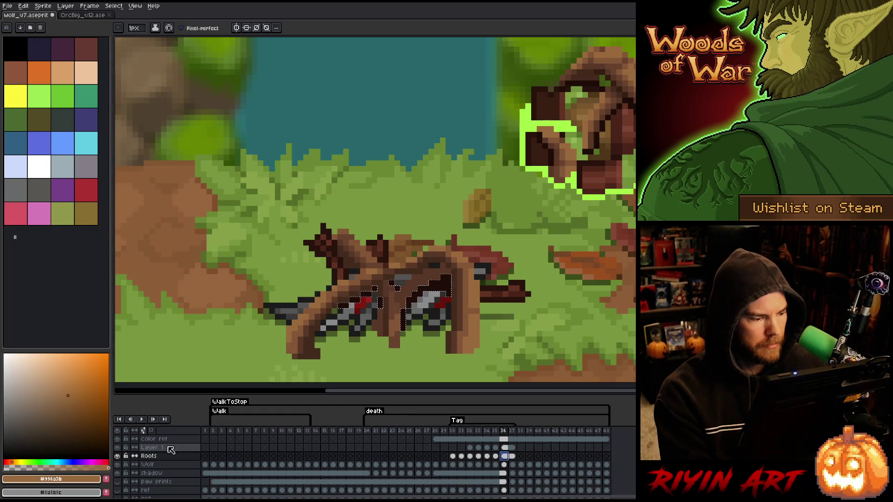
{"action": "double_click", "coordinate": [172, 449]}
{"action": "left_click", "coordinate": [582, 265]}
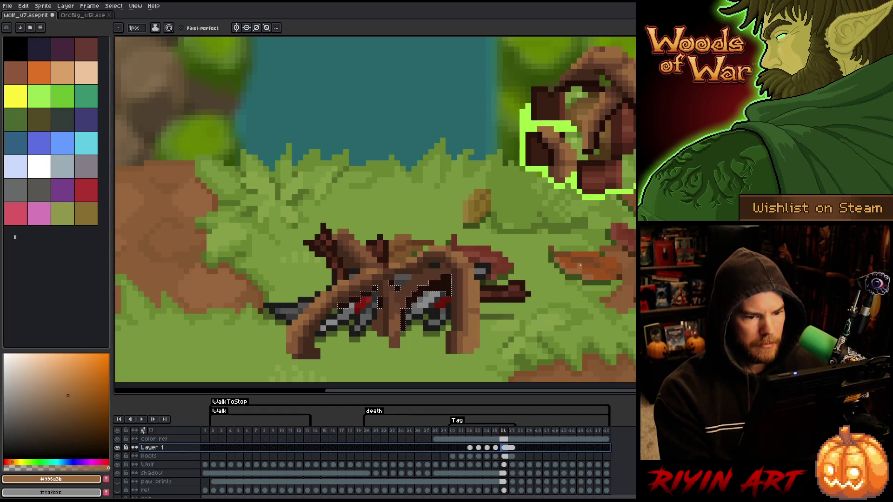
{"action": "key", "text": "ctrl+d"}
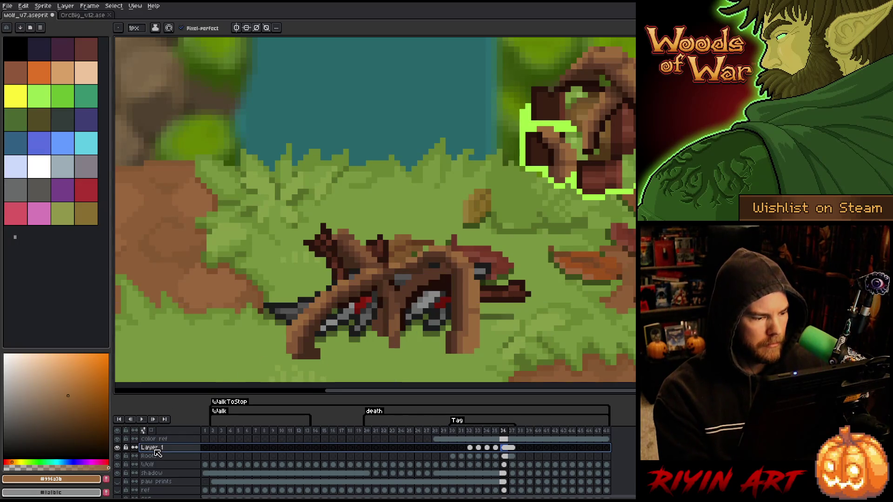
- Set Layer 1 to Multiply blend mode at 69% opacity
{"action": "double_click", "coordinate": [156, 449]}
{"action": "left_click_drag", "start_coordinate": [519, 307], "coordinate": [553, 306]}
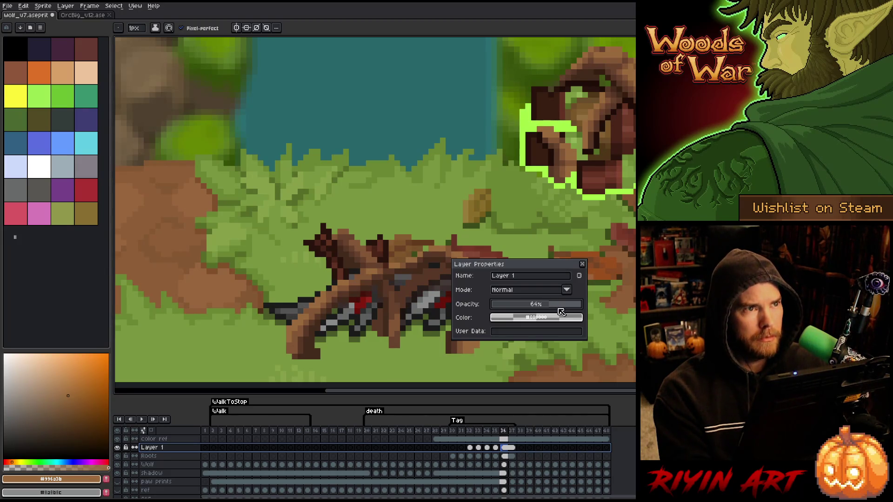
{"action": "left_click_drag", "start_coordinate": [547, 265], "coordinate": [460, 119]}
{"action": "left_click", "coordinate": [431, 147]}
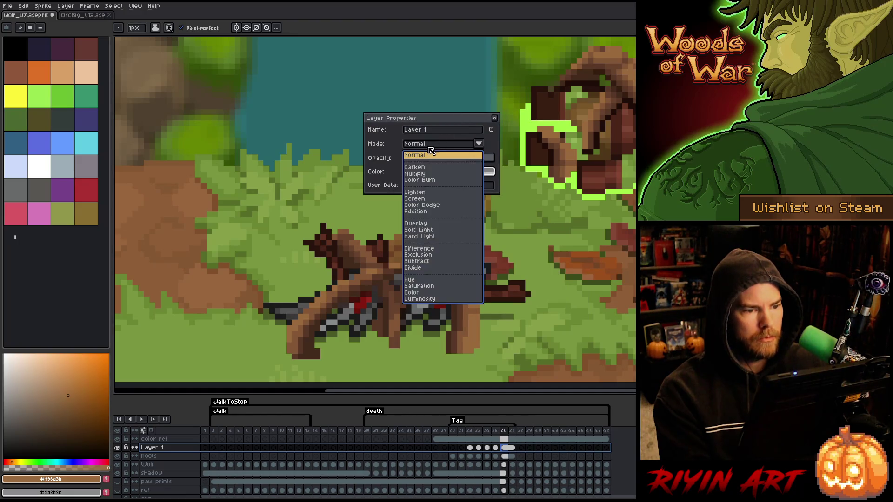
{"action": "left_click", "coordinate": [428, 174]}
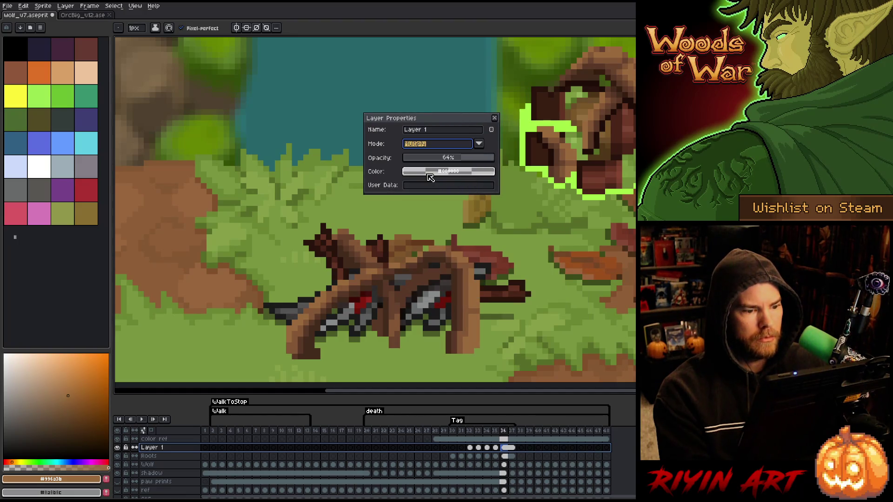
{"action": "left_click", "coordinate": [475, 161]}
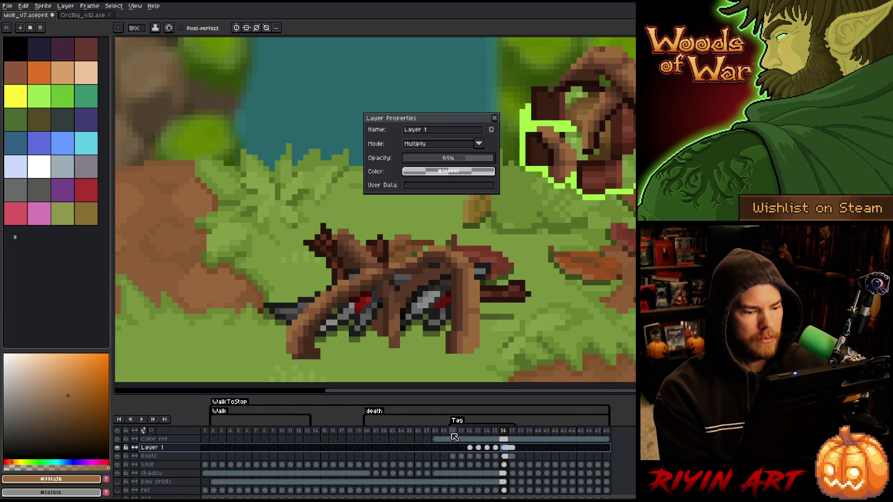
- Preview the blend in playback, sample a near-black, and compare frames 33 and 34
{"action": "key", "text": "Return"}
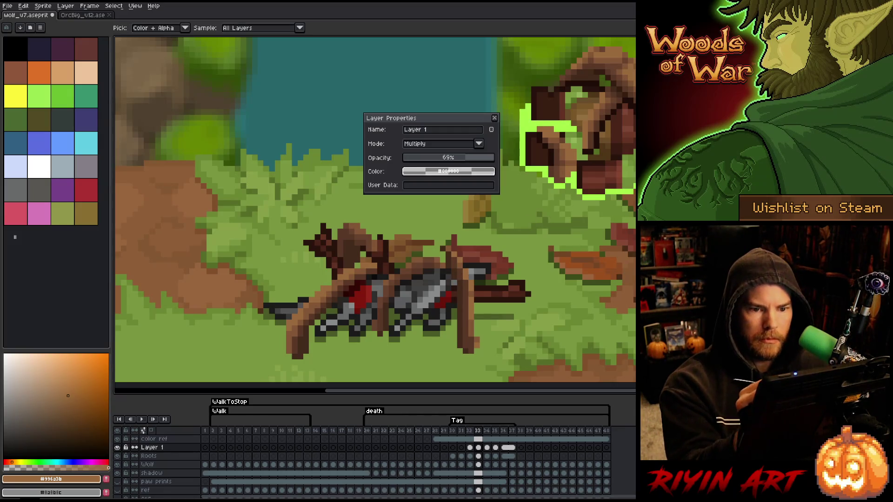
{"action": "left_click", "coordinate": [488, 214], "text": "alt"}
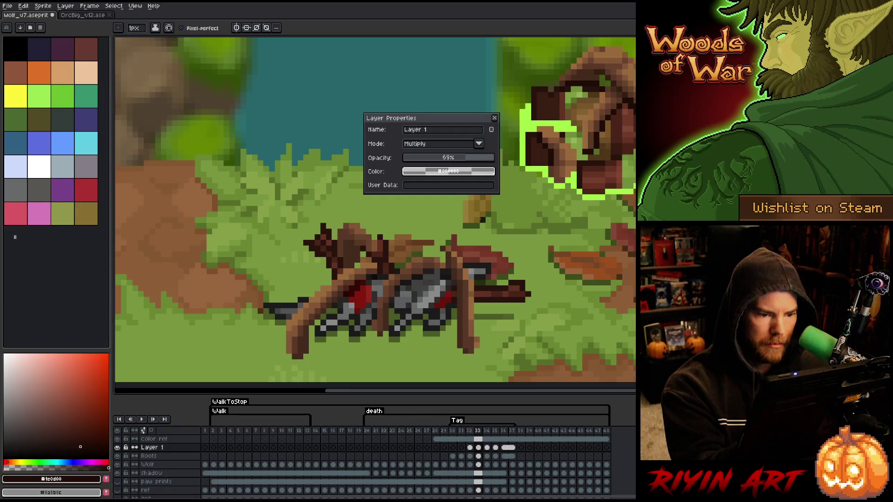
{"action": "key", "text": "Right"}
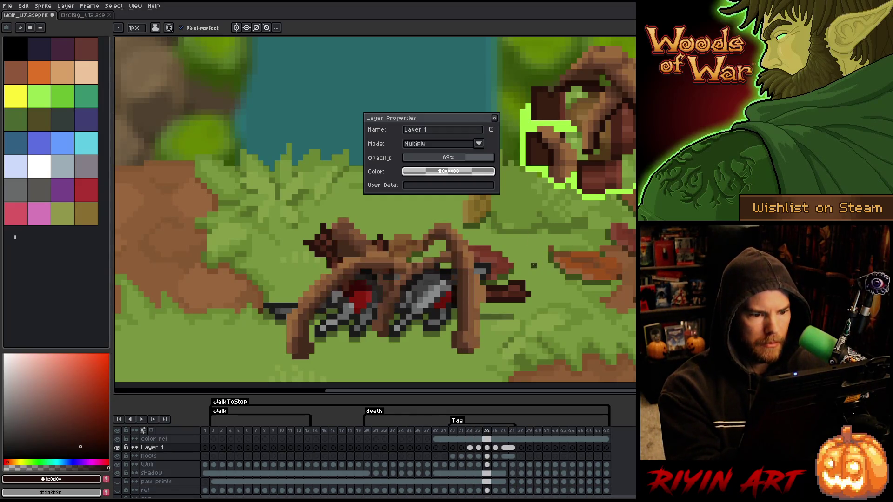
{"action": "key", "text": "Left"}
{"action": "key", "text": "Right"}
{"action": "key", "text": "Left"}
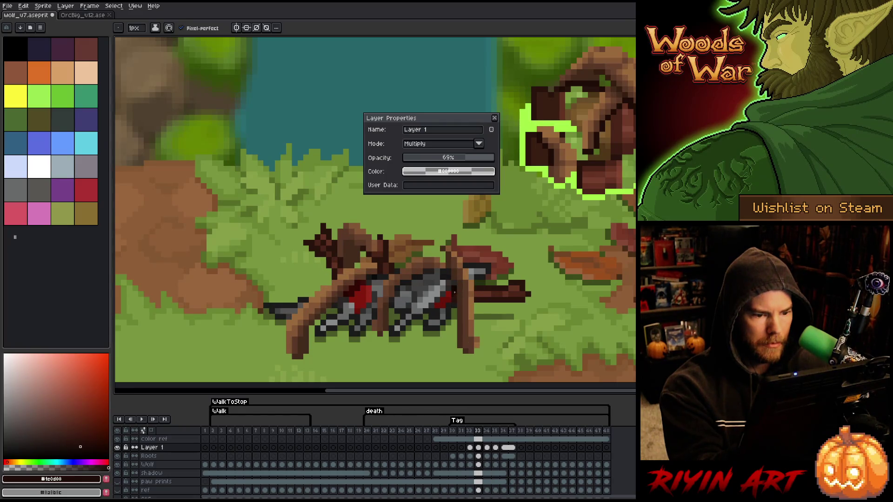
{"action": "key", "text": "Right"}
{"action": "key", "text": "Left"}
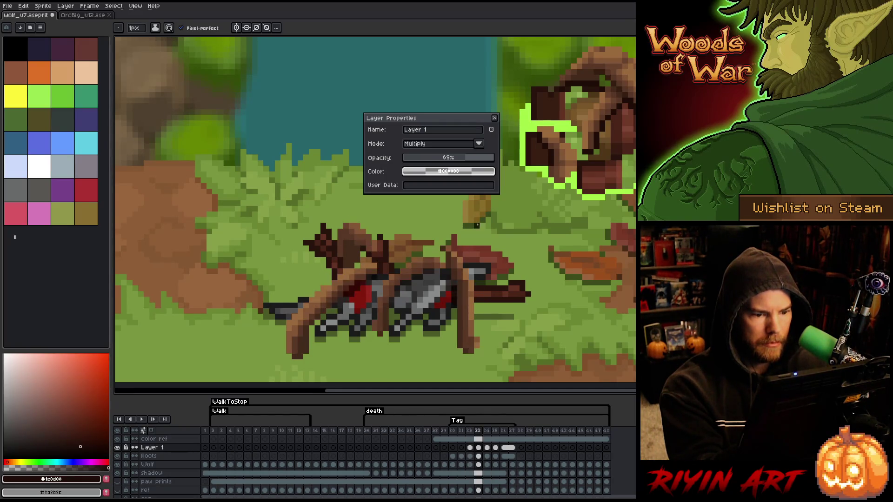
- Step through frames 34–37 and back to review the shaded roots
{"action": "key", "text": "Right"}
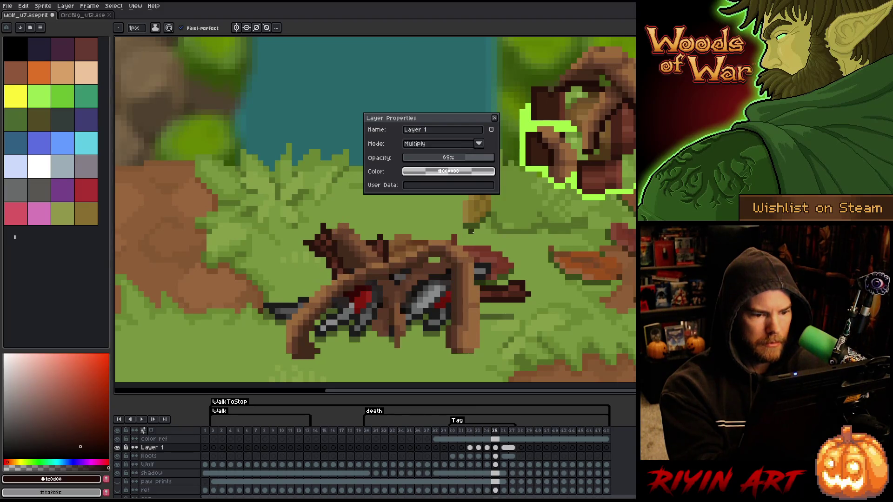
{"action": "key", "text": "Right"}
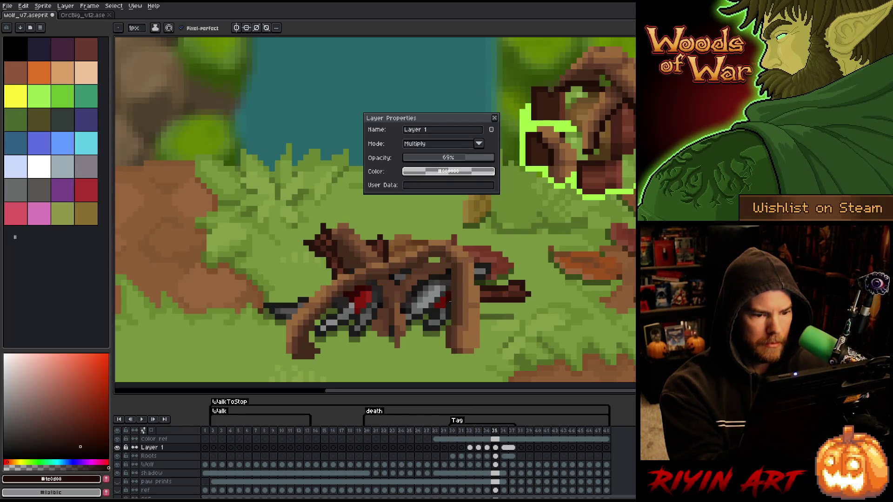
{"action": "key", "text": "Right"}
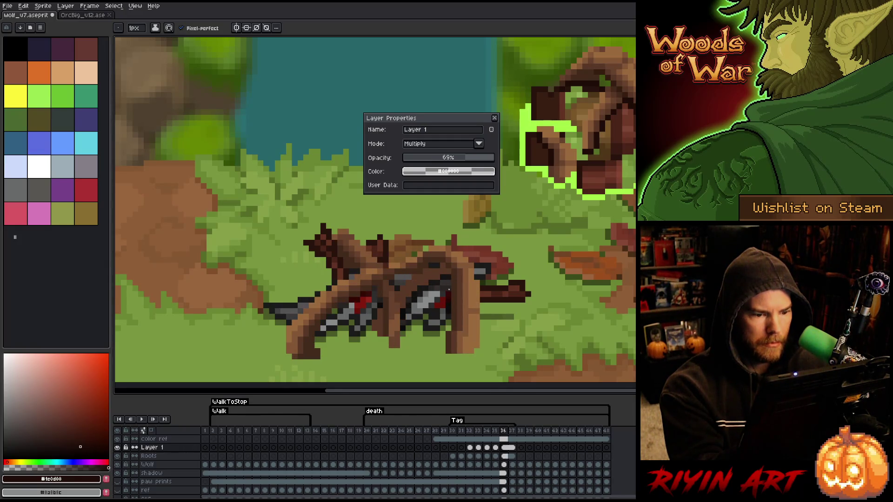
{"action": "key", "text": "Right"}
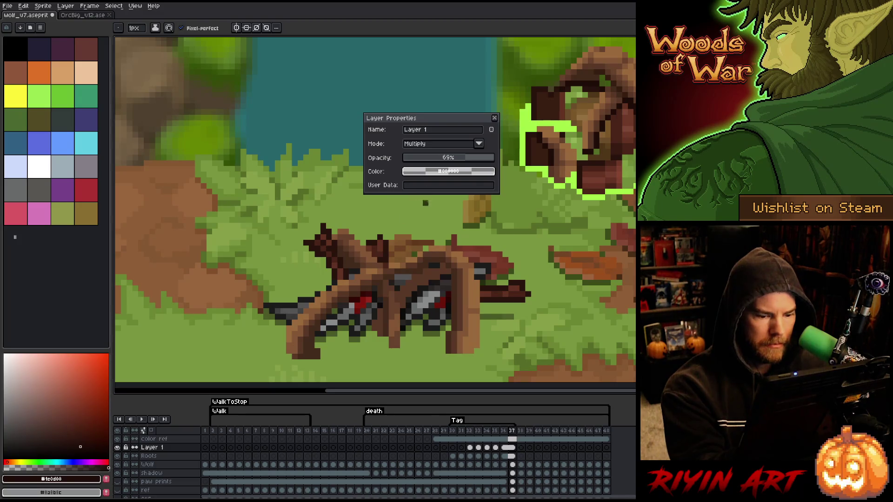
{"action": "key", "text": "Left"}
{"action": "key", "text": "Left"}
{"action": "key", "text": "Left"}
{"action": "key", "text": "Left"}
{"action": "key", "text": "Right"}
{"action": "key", "text": "Right"}
{"action": "key", "text": "period"}
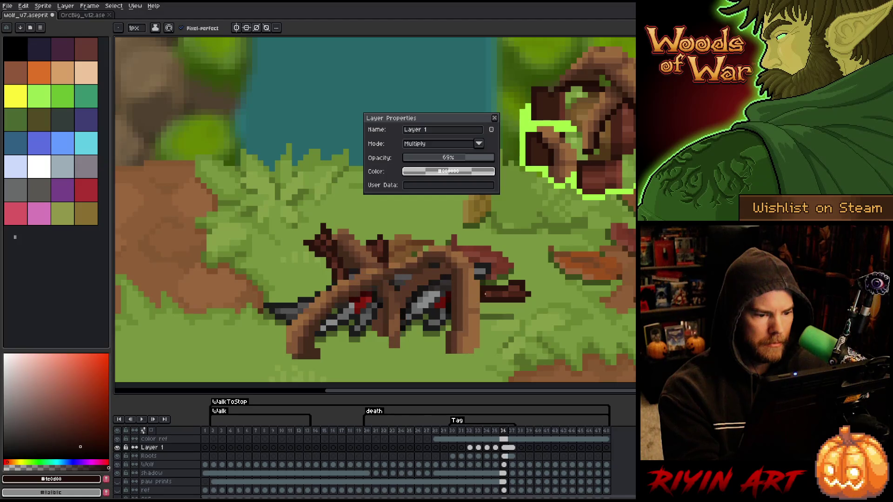
{"action": "key", "text": "comma"}
{"action": "key", "text": "comma"}
{"action": "key", "text": "comma"}
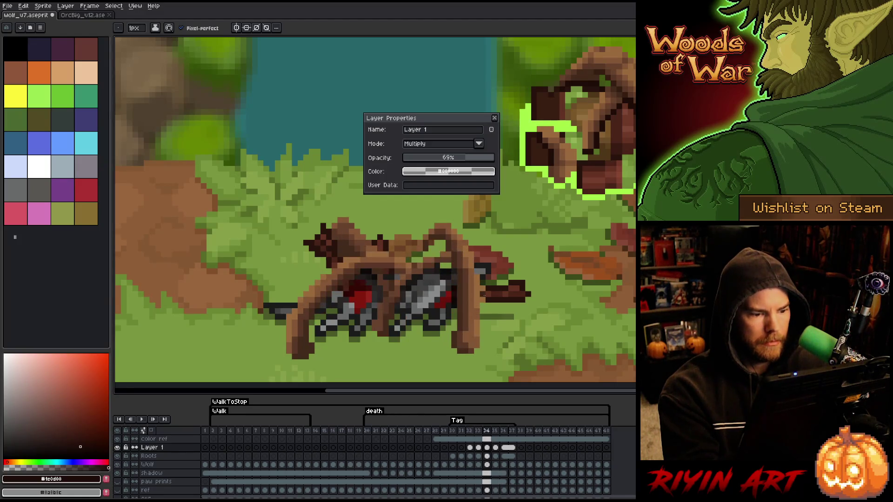
{"action": "key", "text": "period"}
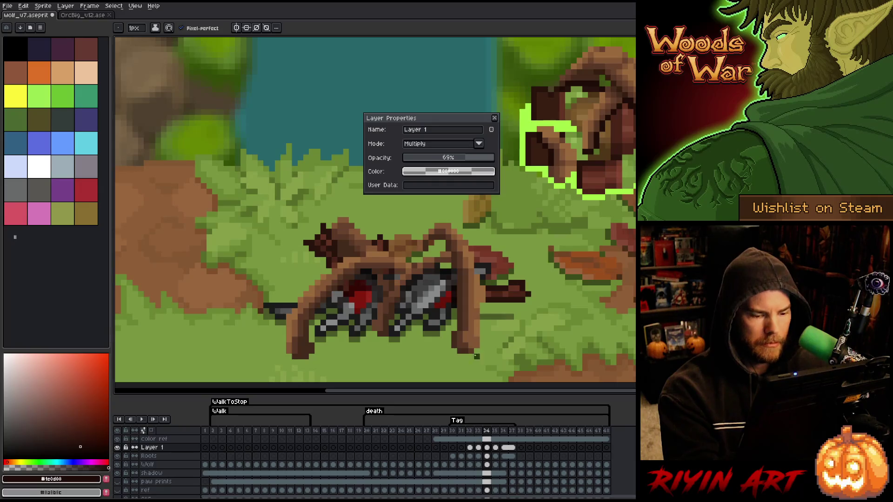
{"action": "left_click", "coordinate": [487, 456]}
- Sample a dark brown from the roots and draw a short stroke on them
{"action": "left_click", "coordinate": [390, 301], "text": "alt"}
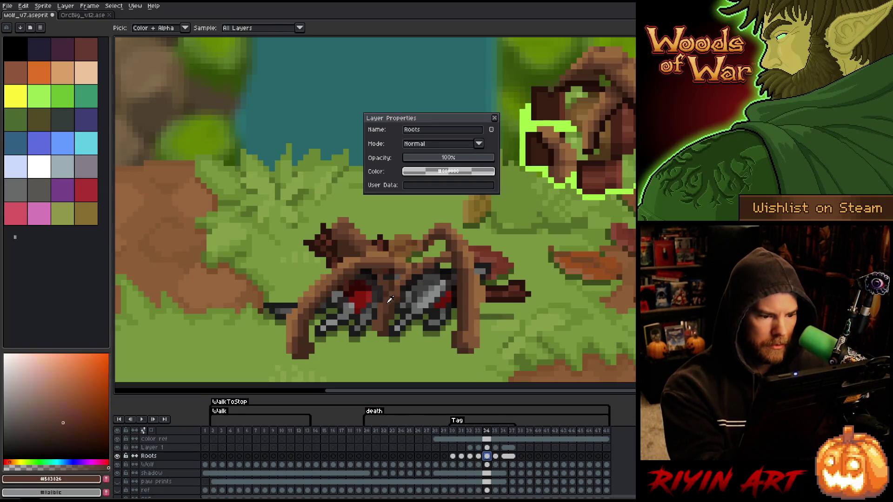
{"action": "key", "text": "Escape"}
{"action": "left_click_drag", "start_coordinate": [380, 309], "coordinate": [380, 329]}
- Step through frames 33–37, then play and stop the death animation
{"action": "key", "text": "Left"}
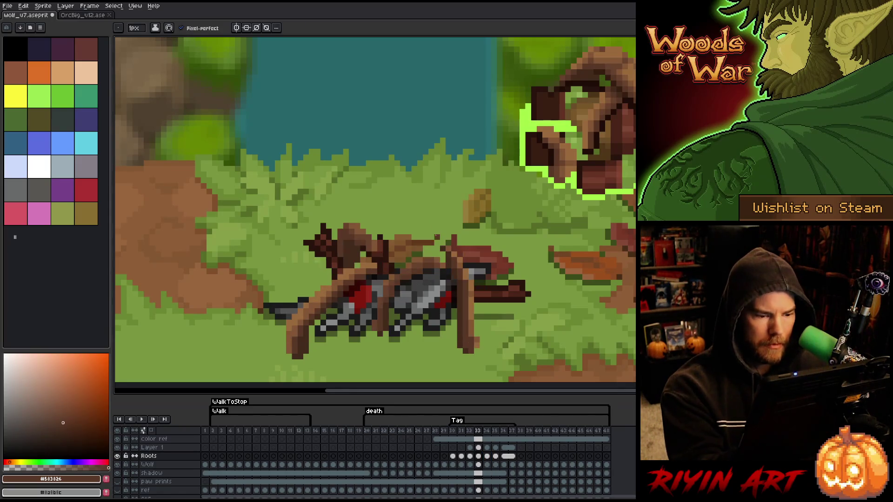
{"action": "key", "text": "Right"}
{"action": "key", "text": "Right"}
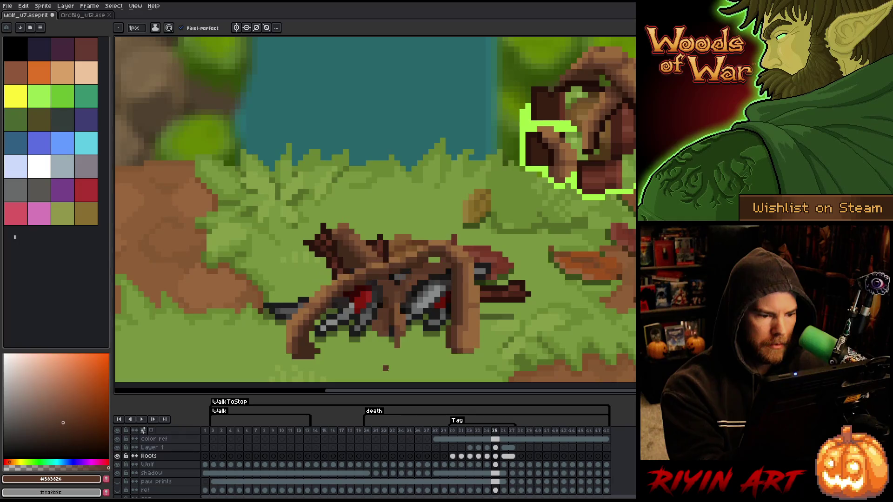
{"action": "key", "text": "Right"}
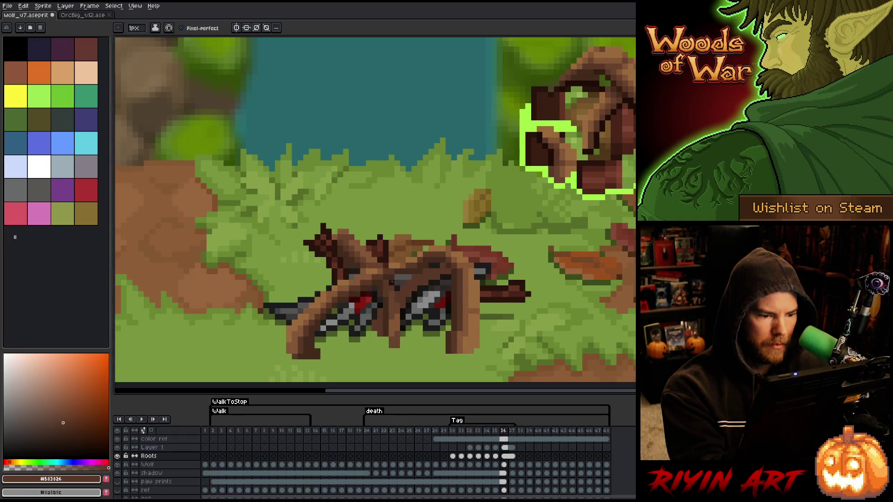
{"action": "key", "text": "Right"}
{"action": "key", "text": "Right"}
{"action": "key", "text": "Left"}
{"action": "key", "text": "Return"}
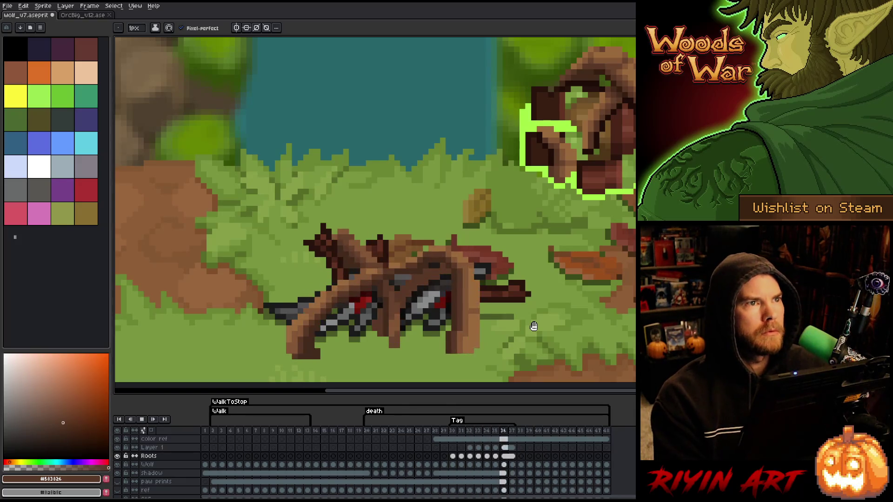
{"action": "key", "text": "Return"}
{"action": "double_click", "coordinate": [149, 448]}
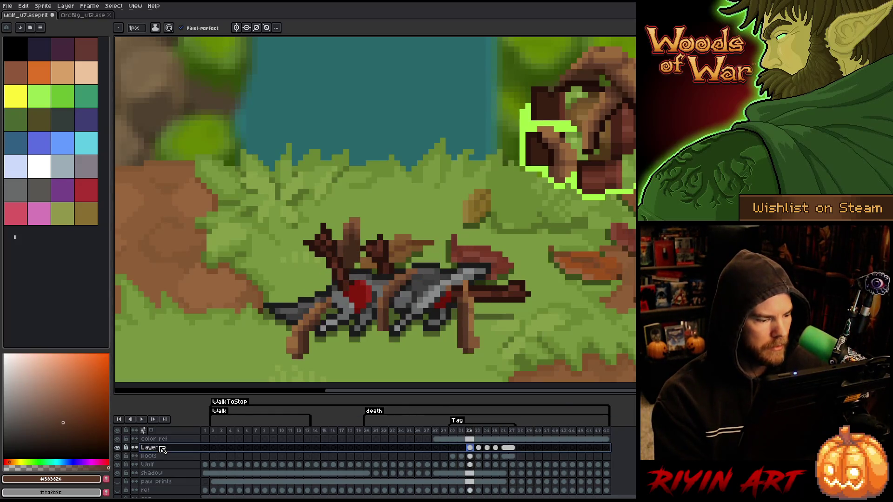
- Rename Layer 1 to 'Root SH' with opacity raised to about 78%
{"action": "left_click_drag", "start_coordinate": [450, 157], "coordinate": [473, 159]}
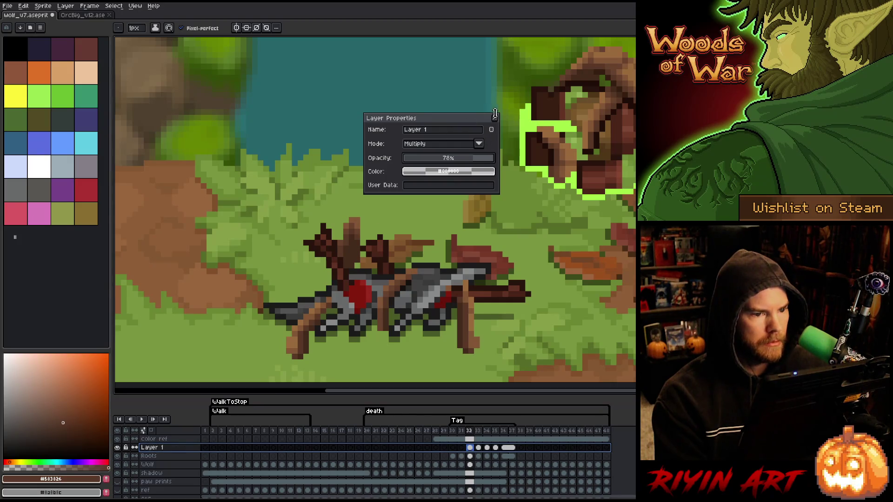
{"action": "left_click", "coordinate": [439, 130]}
{"action": "type", "text": "Roo"}
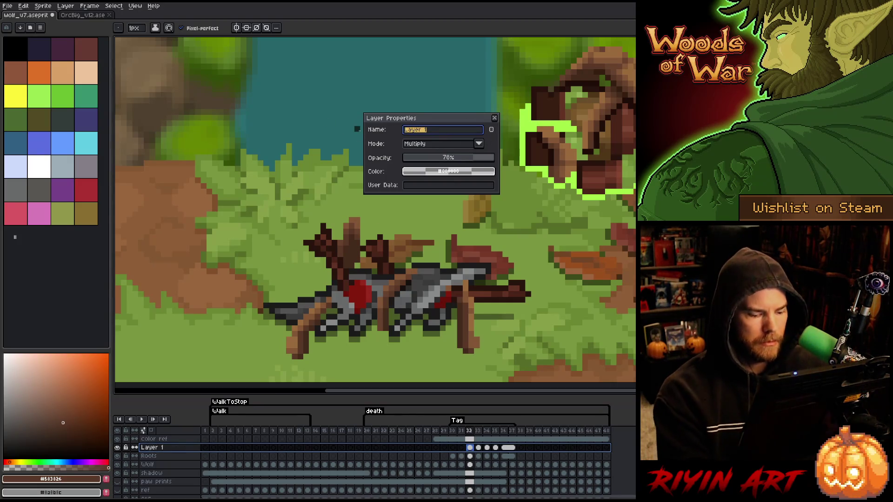
{"action": "type", "text": "t SH"}
{"action": "key", "text": "Return"}
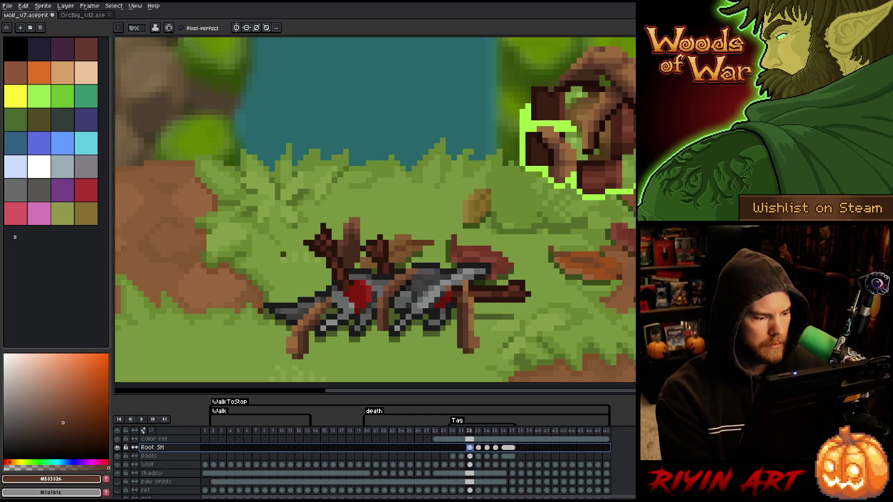
- Move Root SH beneath the Roots layer and play the death animation
{"action": "left_click_drag", "start_coordinate": [179, 447], "coordinate": [182, 460]}
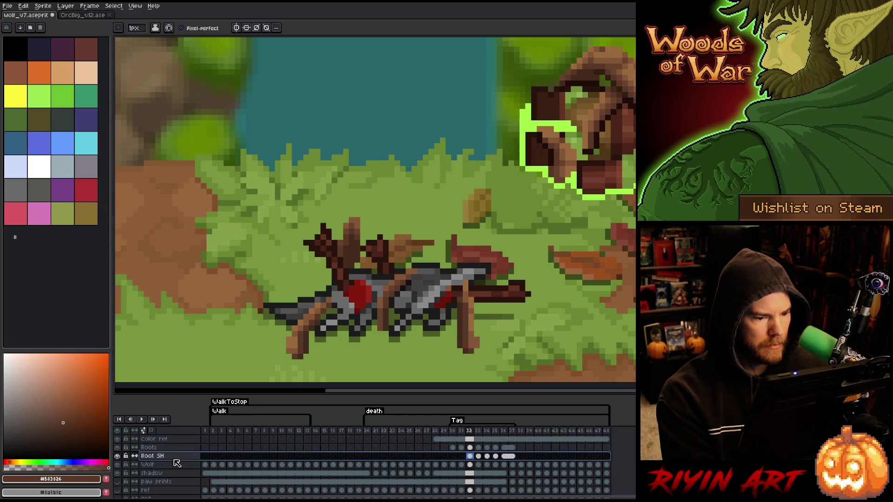
{"action": "left_click", "coordinate": [182, 450]}
{"action": "left_click", "coordinate": [458, 432]}
{"action": "key", "text": "Return"}
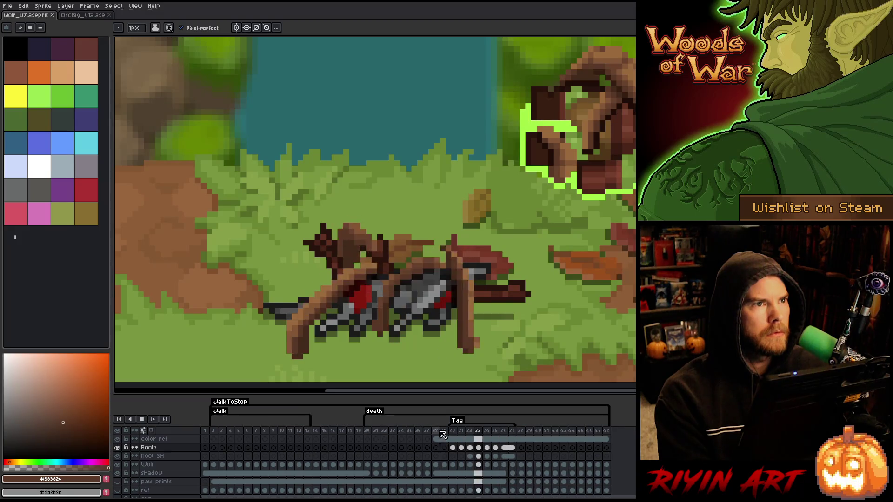
- Stop the playback and save the wolf file
{"action": "key", "text": "Return"}
{"action": "right_click", "coordinate": [474, 250]}
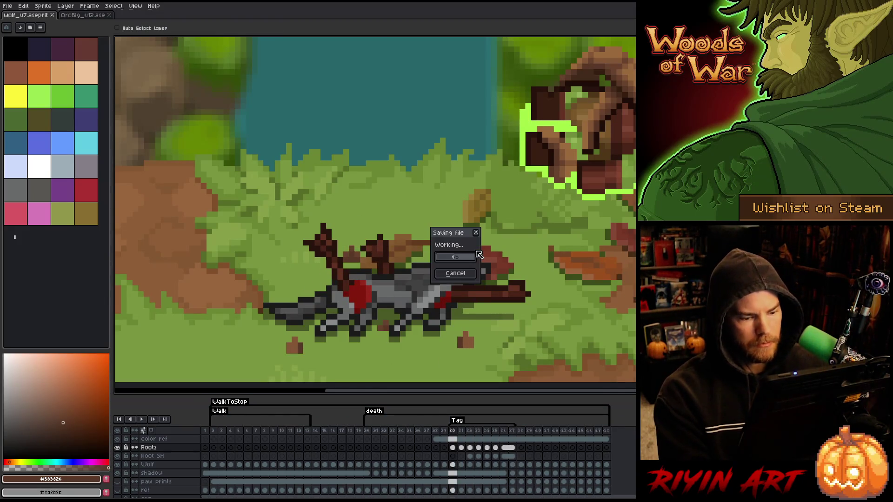
{"action": "key", "text": "Escape"}
- Replay the roots animation up to frame 37, then select the Wolf and shadow layers
{"action": "key", "text": "Return"}
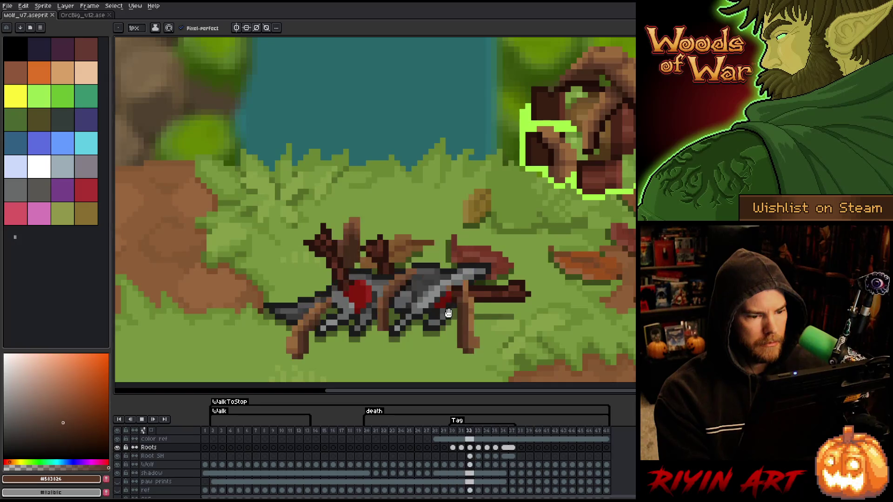
{"action": "key", "text": "Return"}
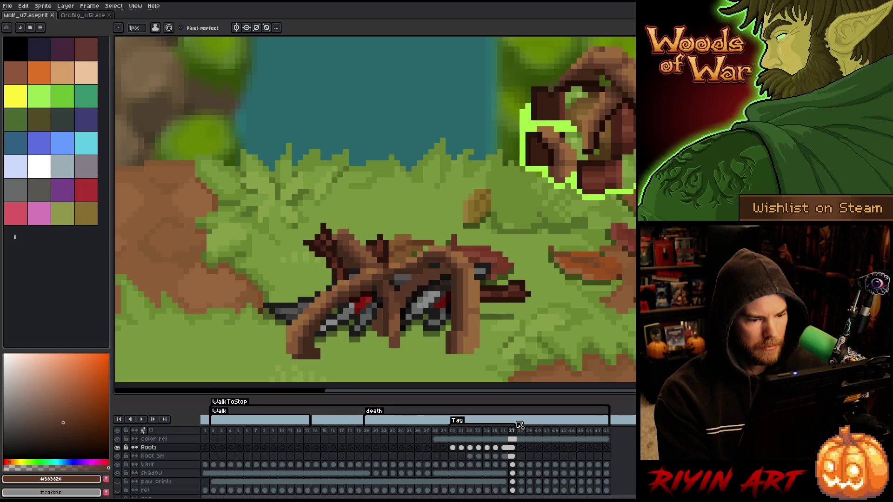
{"action": "left_click", "coordinate": [180, 465]}
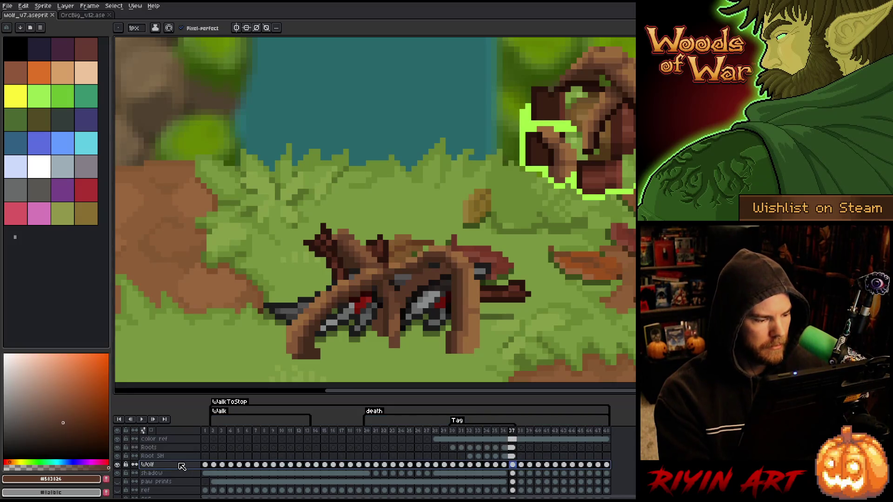
{"action": "left_click", "coordinate": [176, 473]}
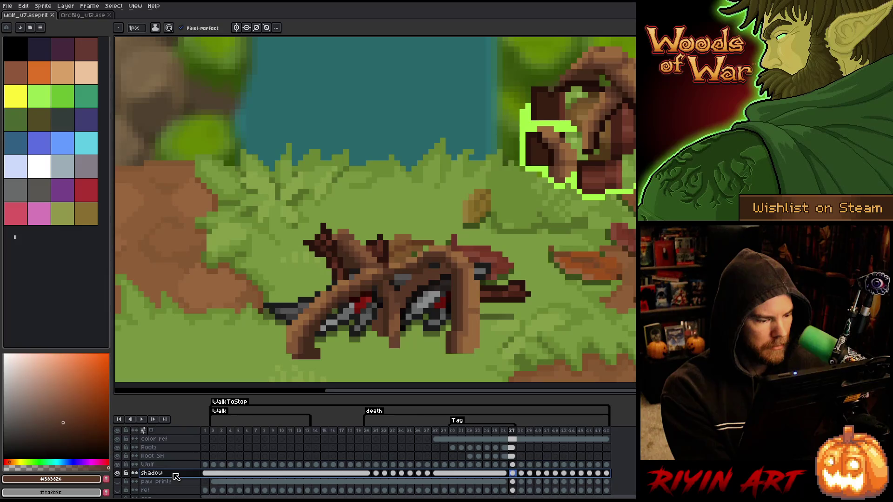
- Add a new layer and outline the frame 30 root sprout and mound in bright green
{"action": "key", "text": "shift+n"}
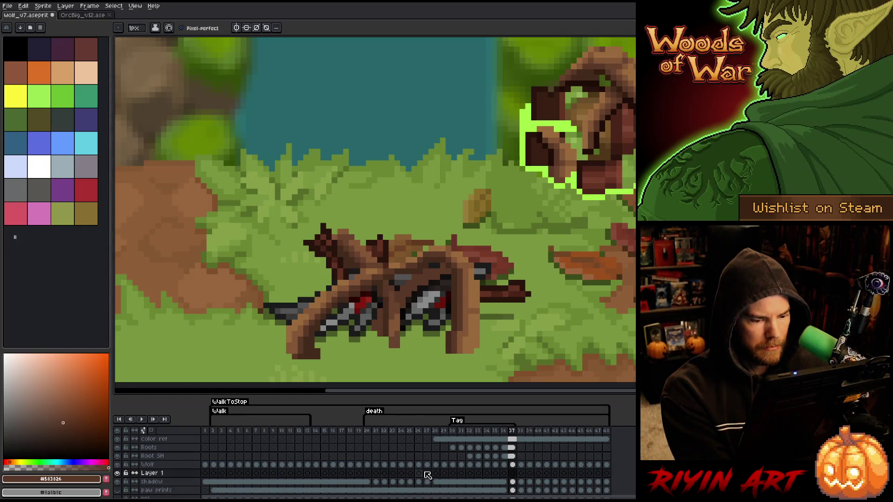
{"action": "left_click", "coordinate": [453, 474]}
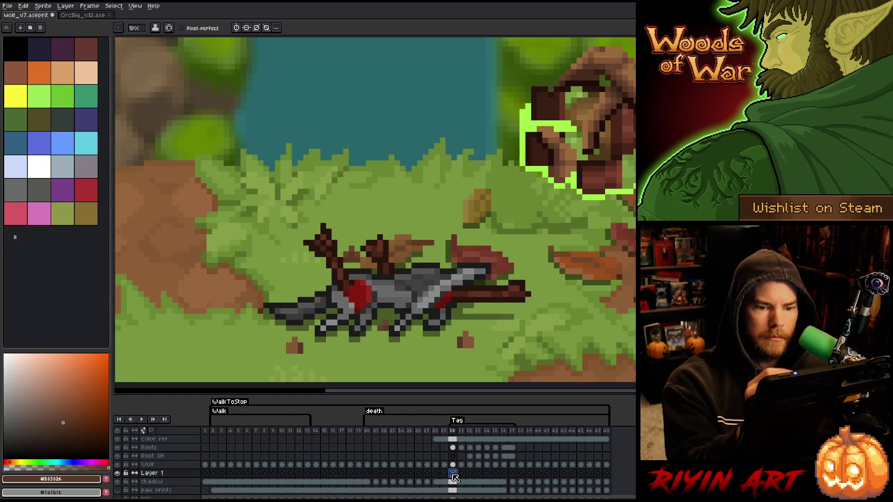
{"action": "left_click", "coordinate": [525, 153], "text": "alt"}
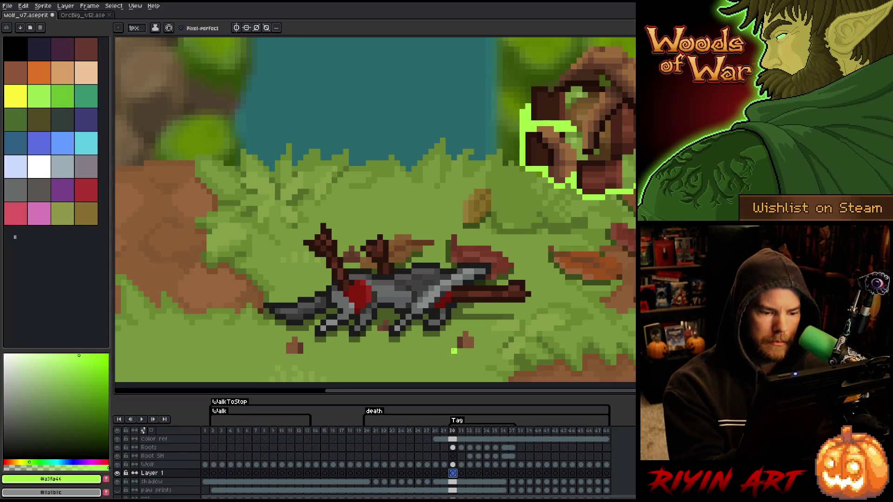
{"action": "left_click", "coordinate": [453, 345]}
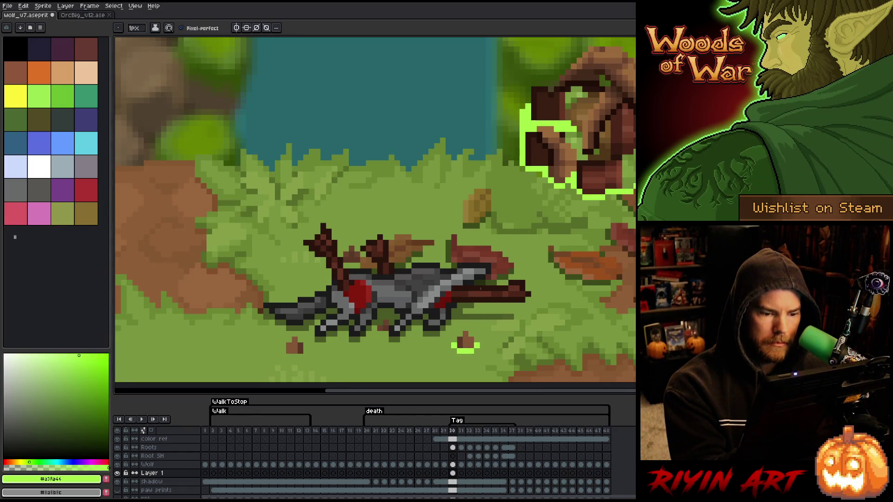
{"action": "left_click_drag", "start_coordinate": [309, 357], "coordinate": [283, 351]}
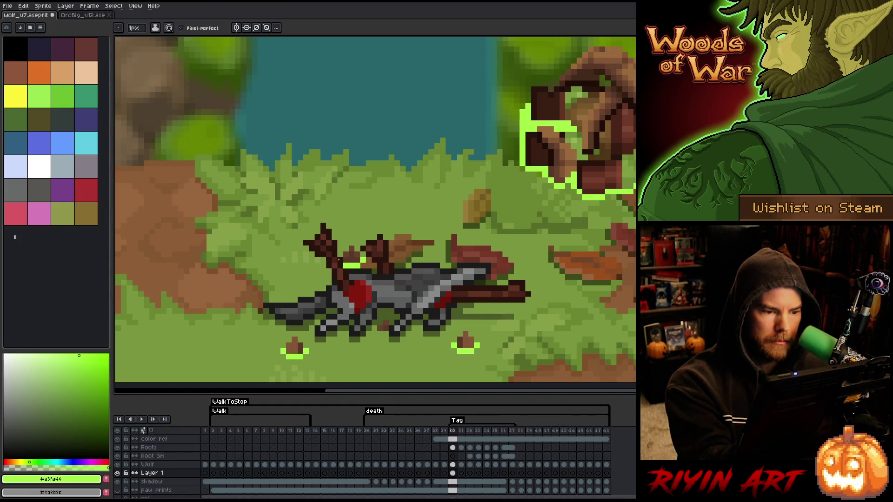
{"action": "left_click", "coordinate": [386, 333]}
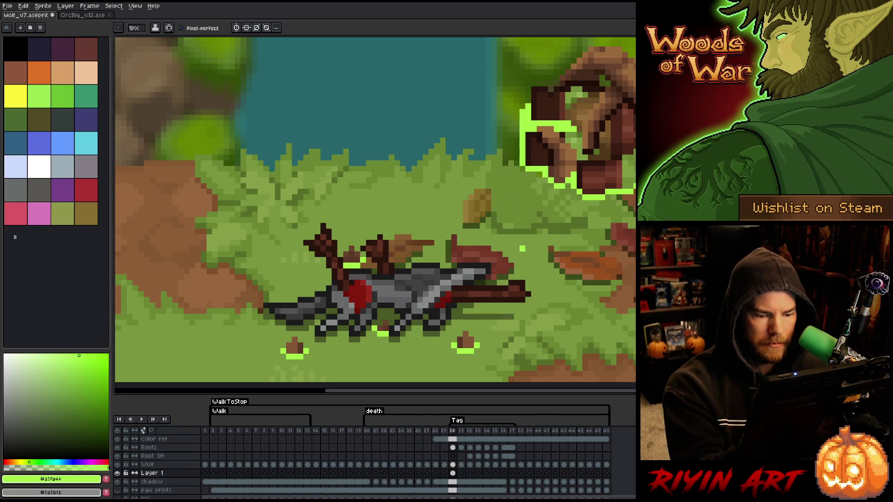
{"action": "left_click", "coordinate": [452, 473]}
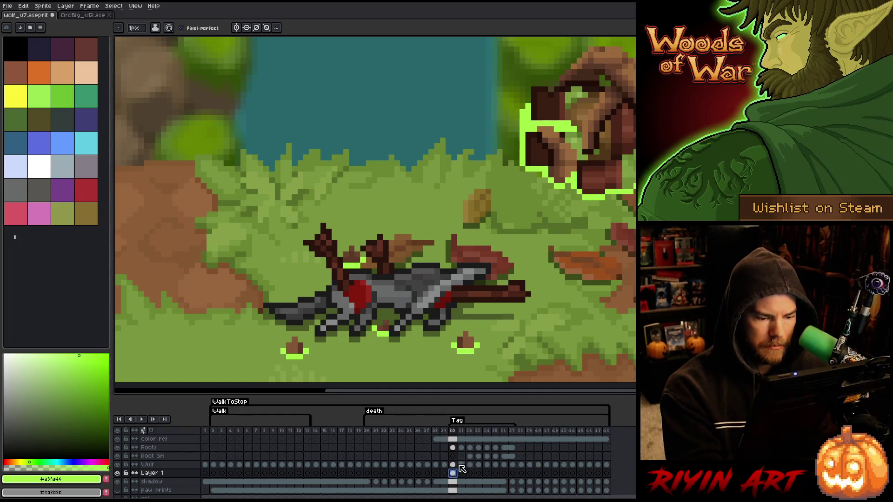
- Outline the right-hand and left roots on frame 31 in green
{"action": "left_click", "coordinate": [461, 474]}
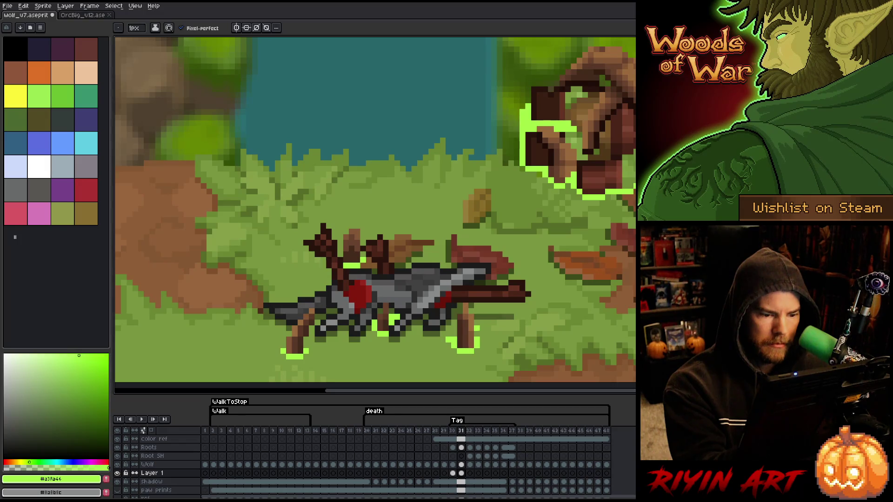
{"action": "key", "text": "ctrl+z"}
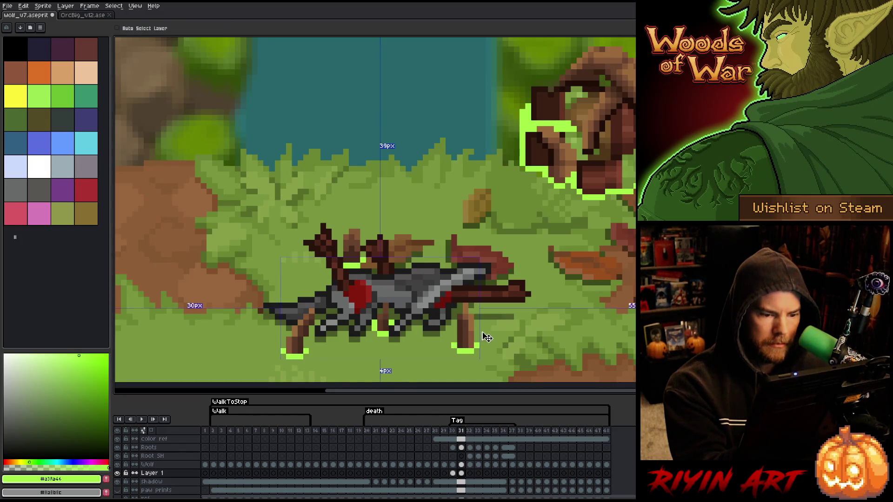
{"action": "left_click_drag", "start_coordinate": [447, 342], "coordinate": [455, 337]}
{"action": "left_click_drag", "start_coordinate": [474, 342], "coordinate": [484, 328]}
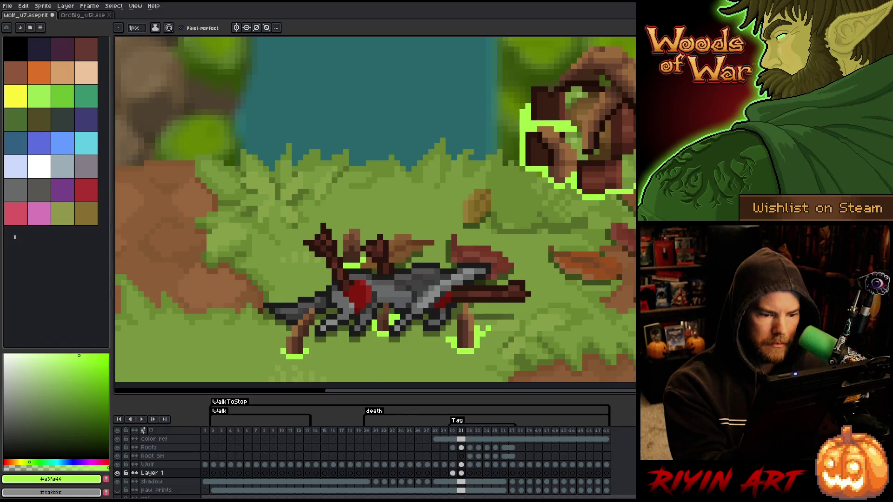
{"action": "left_click_drag", "start_coordinate": [308, 348], "coordinate": [314, 338]}
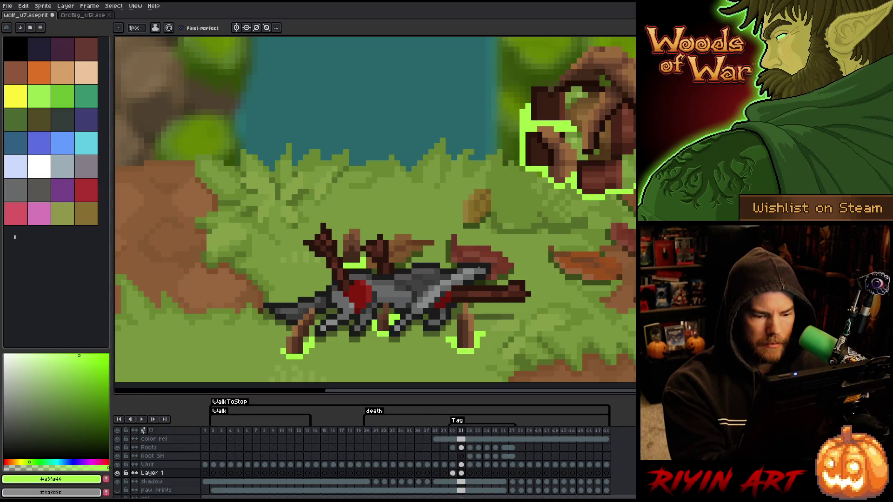
{"action": "left_click", "coordinate": [469, 473]}
- Paste the green outline onto frame 32 and trace the front root's bottom edge
{"action": "key", "text": "ctrl+v"}
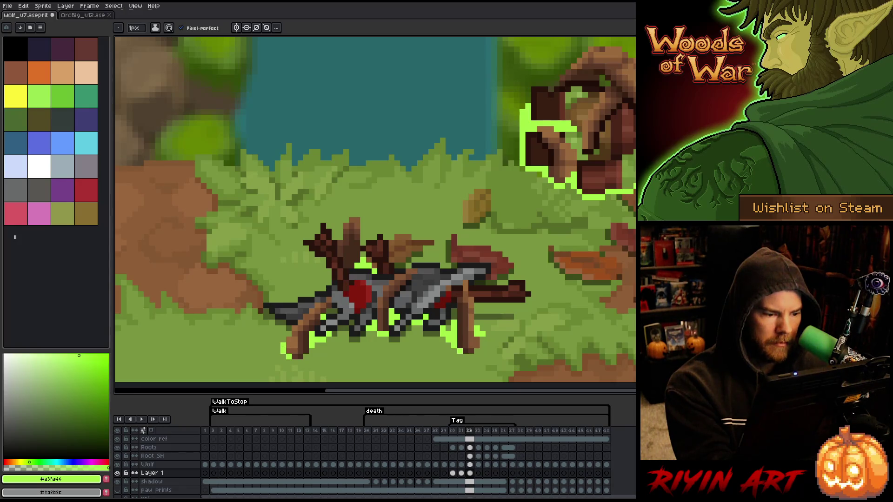
{"action": "left_click_drag", "start_coordinate": [301, 362], "coordinate": [294, 362]}
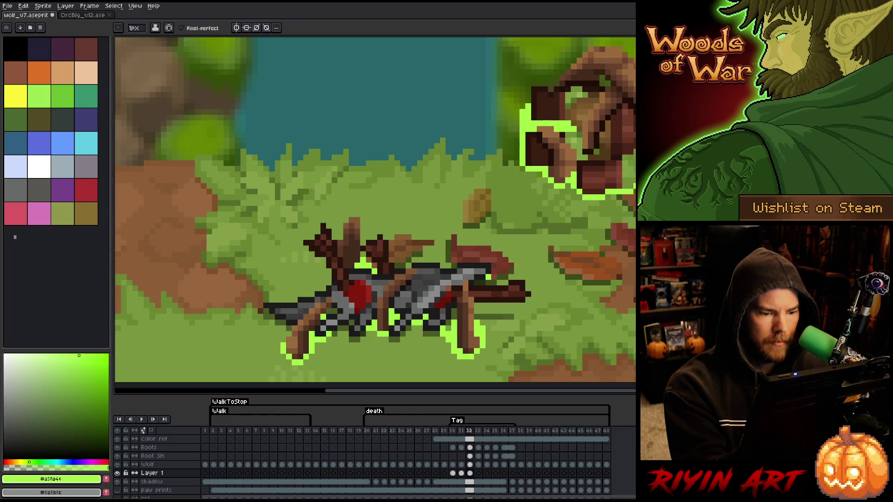
{"action": "left_click", "coordinate": [478, 474]}
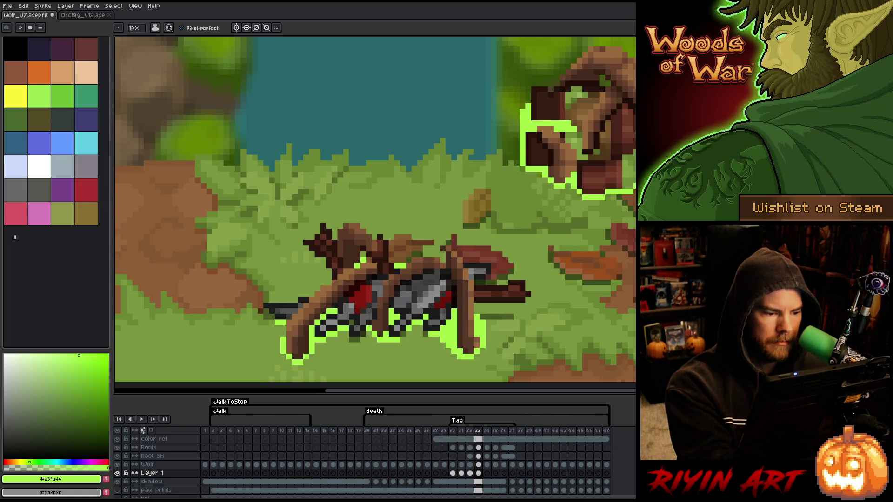
- On frame 34, try a green outline stroke along the roots' top edge, then undo it
{"action": "key", "text": "comma"}
{"action": "key", "text": "period"}
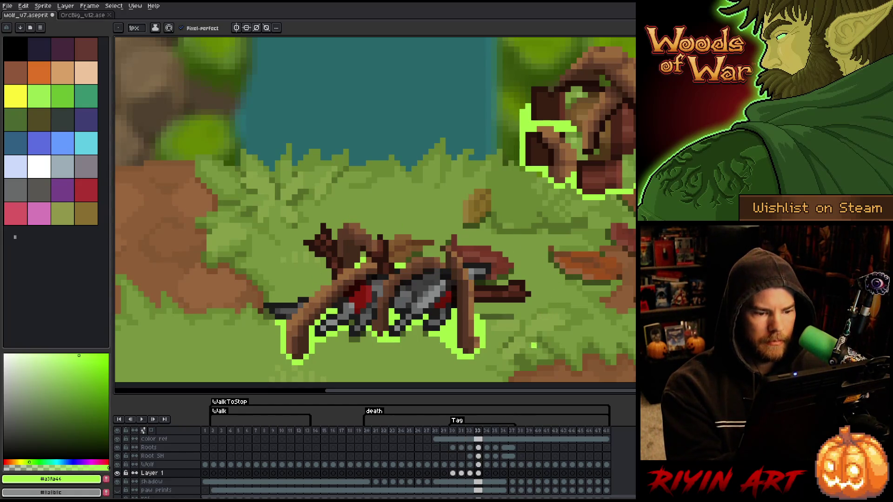
{"action": "left_click", "coordinate": [478, 473]}
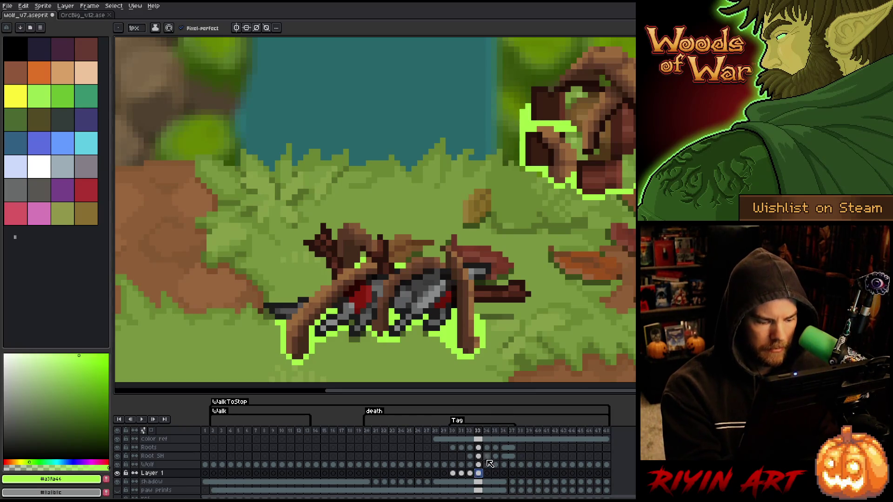
{"action": "left_click", "coordinate": [488, 474]}
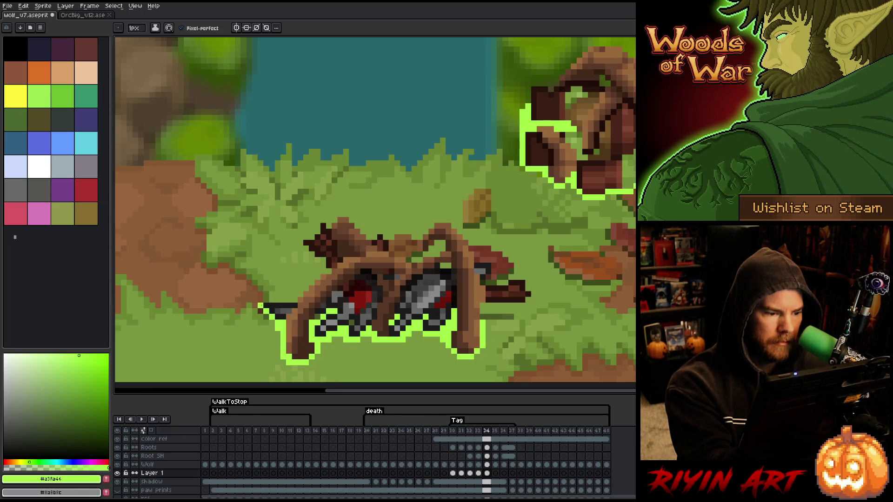
{"action": "left_click_drag", "start_coordinate": [298, 300], "coordinate": [278, 300]}
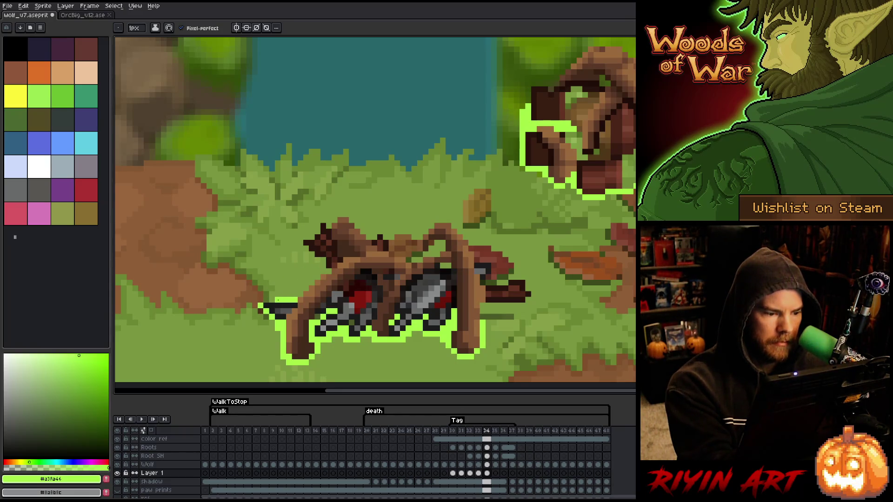
{"action": "key", "text": "ctrl+z"}
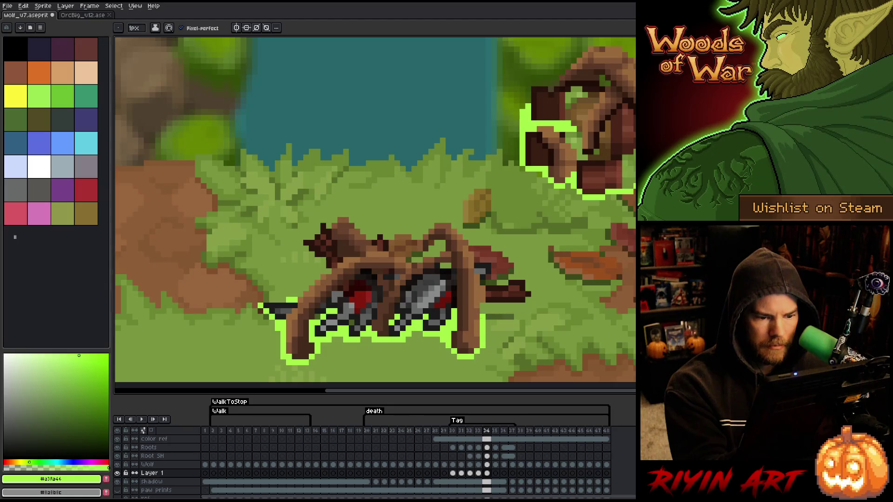
- Flip between frames 33 and 34 to compare the wolf's pose
{"action": "key", "text": "Left"}
{"action": "key", "text": "Right"}
{"action": "key", "text": "Left"}
{"action": "key", "text": "Right"}
{"action": "key", "text": "Left"}
{"action": "key", "text": "Right"}
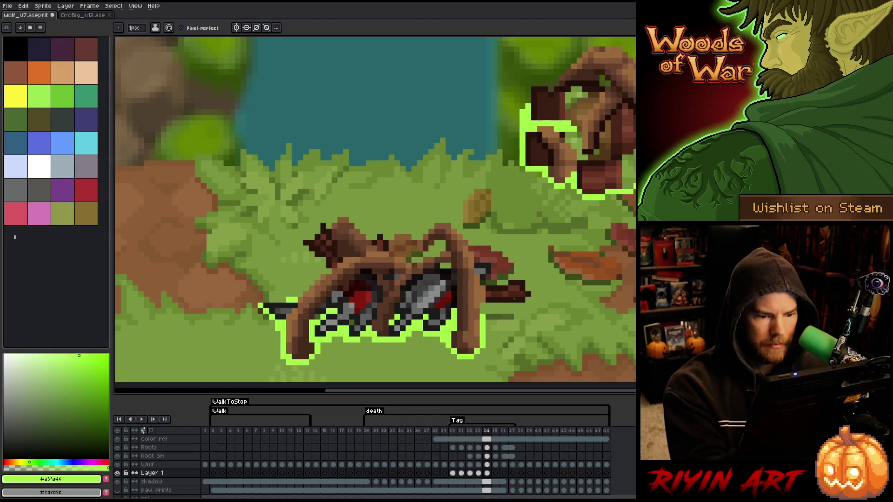
{"action": "key", "text": "Left"}
{"action": "key", "text": "Right"}
{"action": "key", "text": "Left"}
{"action": "key", "text": "Right"}
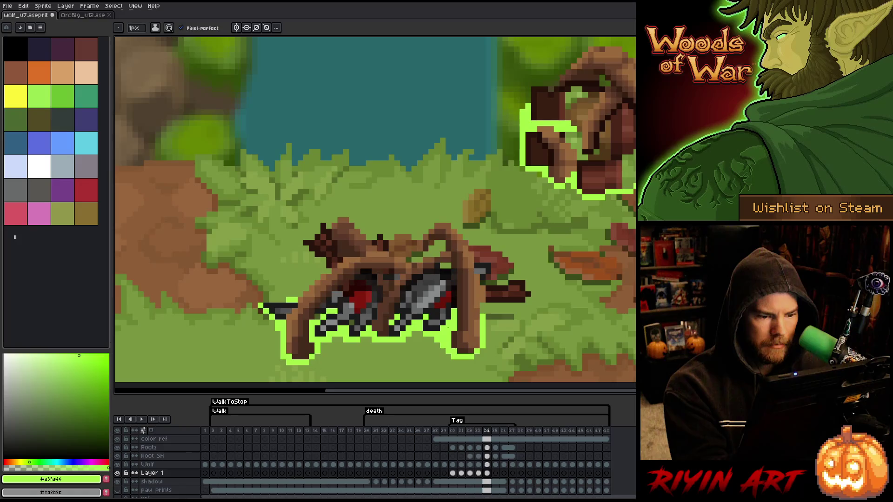
{"action": "key", "text": "Left"}
{"action": "key", "text": "Right"}
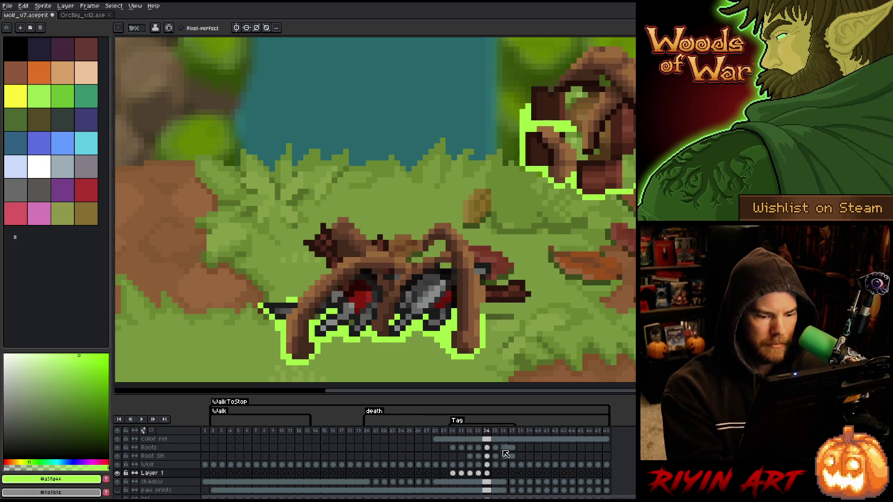
- Add bright green outline pixels beside the wolf's paws on frame 35 of Layer 1
{"action": "left_click", "coordinate": [496, 474]}
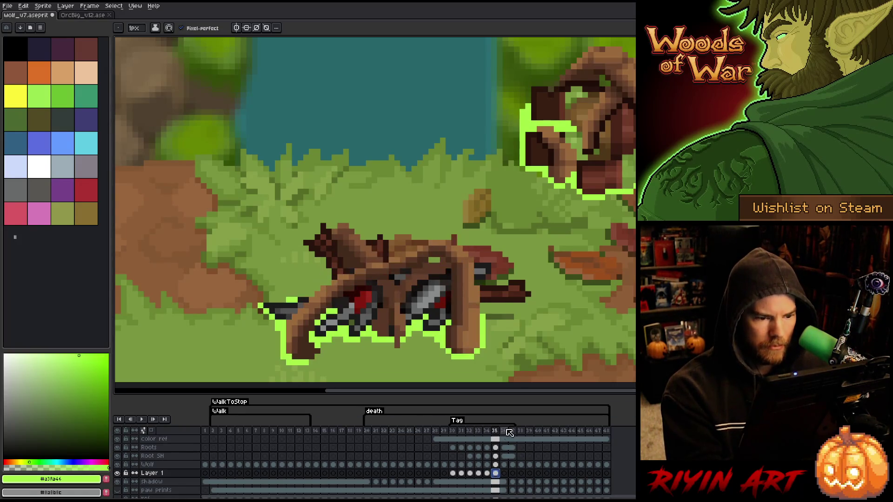
{"action": "left_click", "coordinate": [444, 352]}
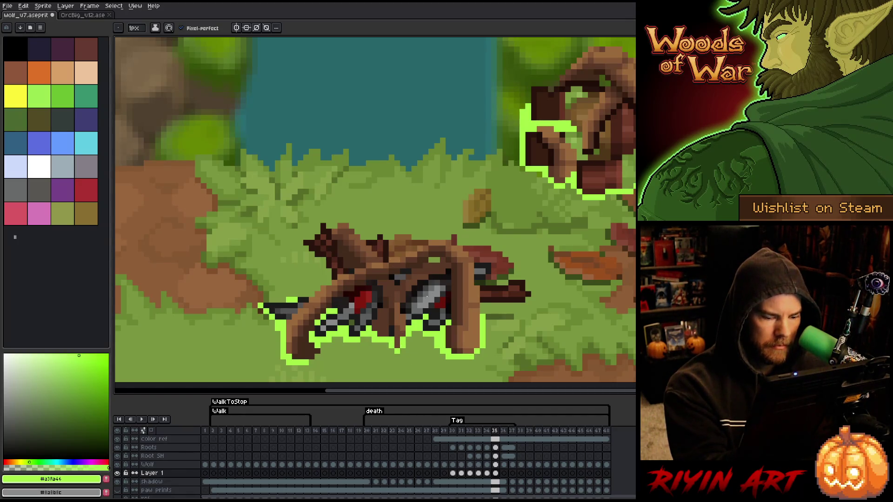
{"action": "key", "text": "Left"}
{"action": "key", "text": "Right"}
{"action": "left_click_drag", "start_coordinate": [324, 345], "coordinate": [323, 357]}
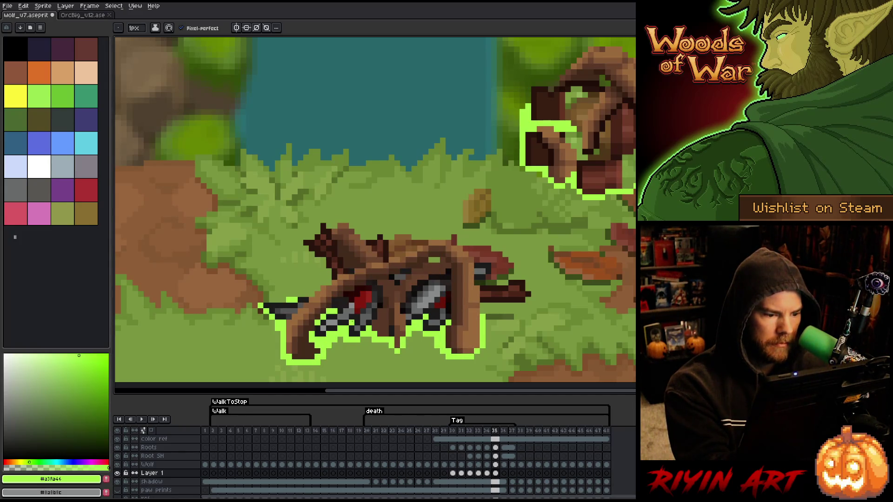
{"action": "key", "text": "Left"}
{"action": "key", "text": "Right"}
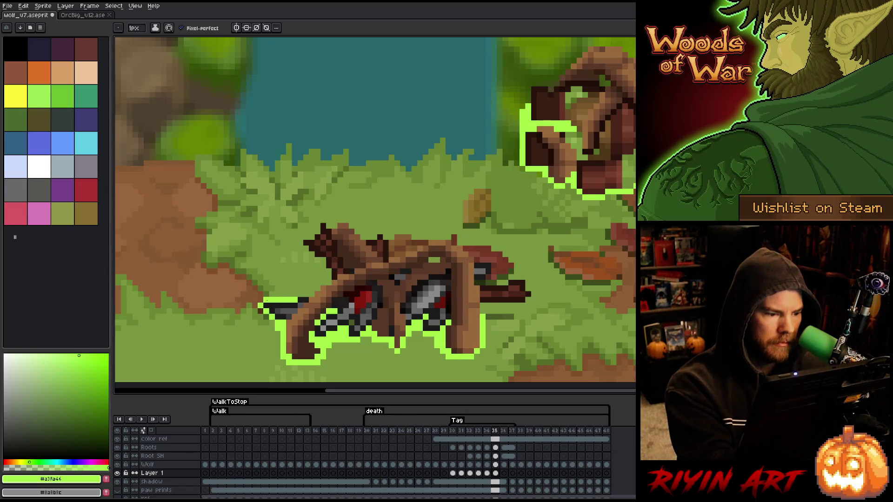
{"action": "key", "text": "Left"}
{"action": "key", "text": "Right"}
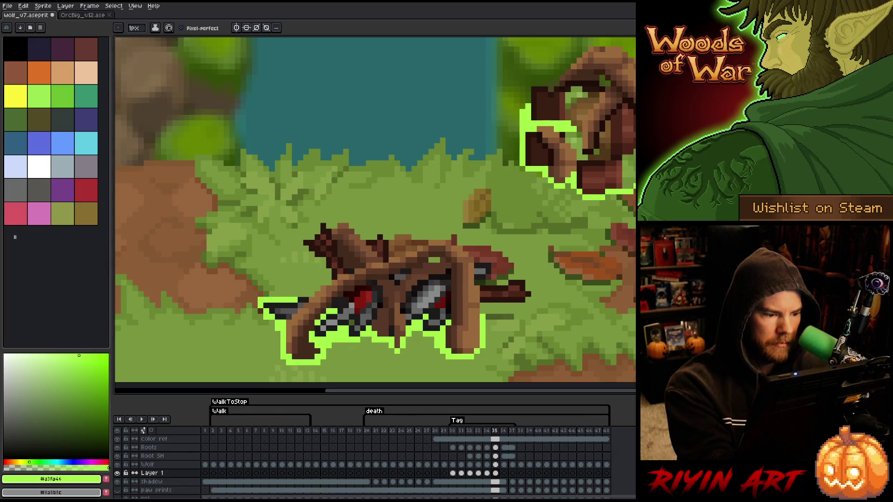
{"action": "key", "text": "Left"}
{"action": "key", "text": "Right"}
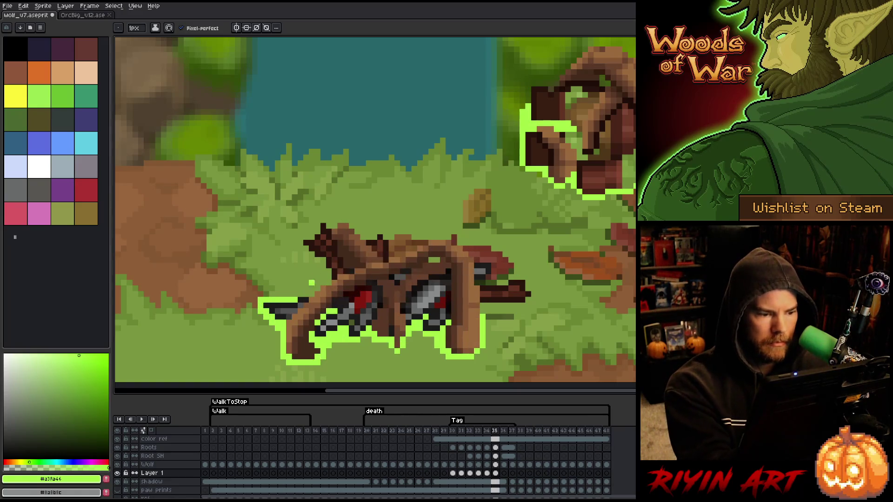
- Flip between frames 34 and 35 to check the new paw outline
{"action": "key", "text": "Left"}
{"action": "key", "text": "Right"}
{"action": "key", "text": "Left"}
{"action": "key", "text": "Right"}
{"action": "key", "text": "Left"}
{"action": "key", "text": "Right"}
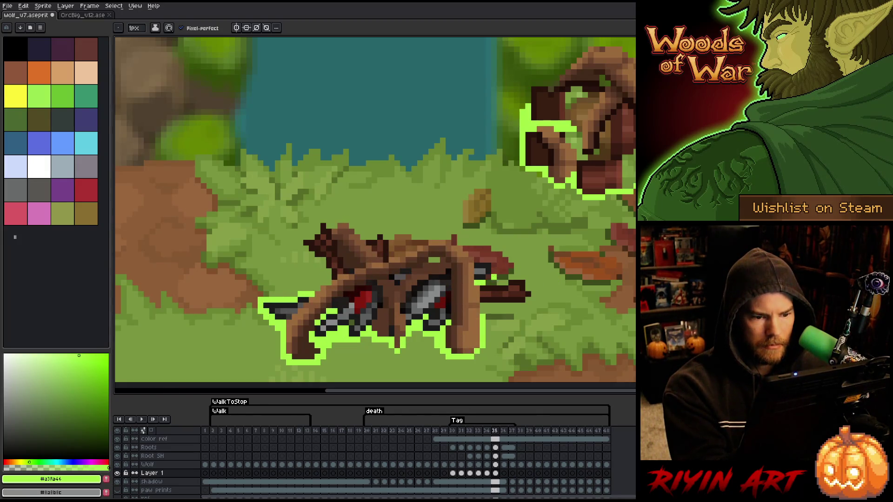
{"action": "key", "text": "Left"}
{"action": "key", "text": "Right"}
{"action": "key", "text": "Left"}
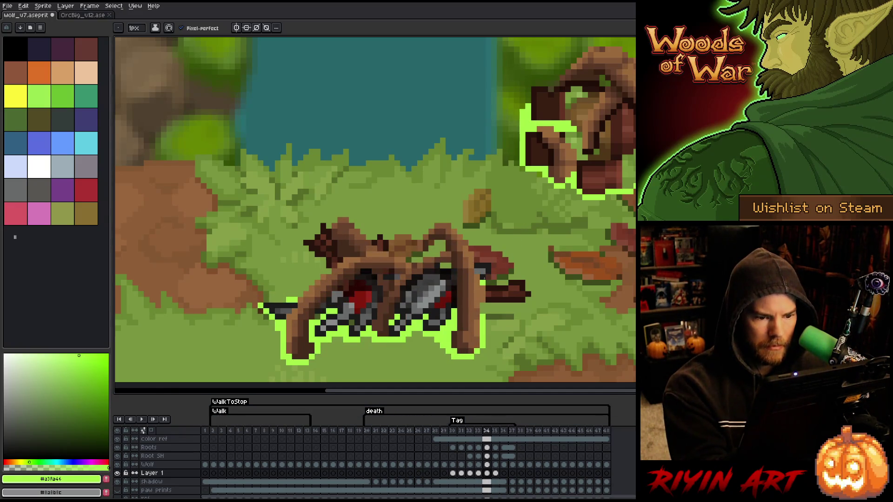
{"action": "key", "text": "Right"}
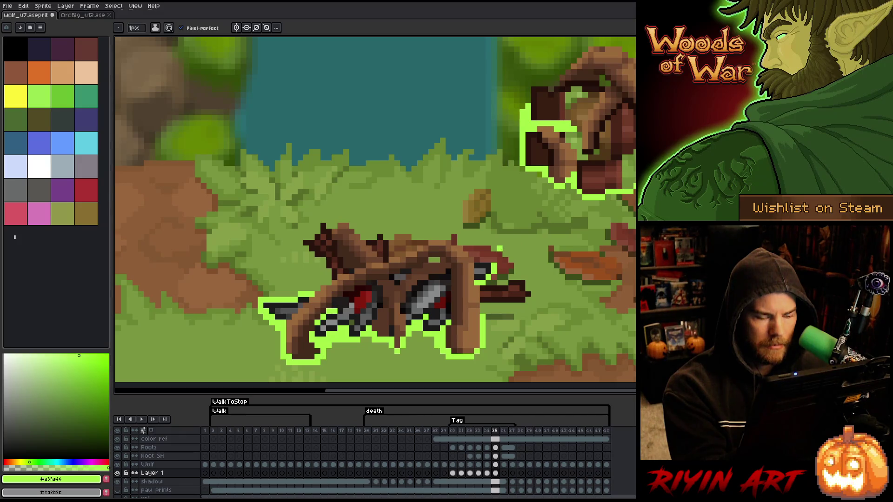
{"action": "key", "text": "e"}
{"action": "key", "text": "Left"}
{"action": "key", "text": "Right"}
{"action": "key", "text": "Left"}
{"action": "key", "text": "Right"}
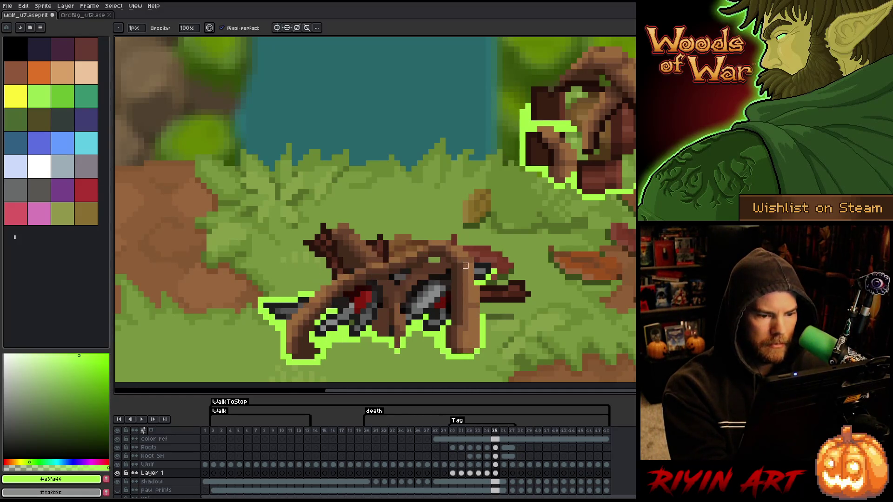
{"action": "key", "text": "Left"}
{"action": "key", "text": "Right"}
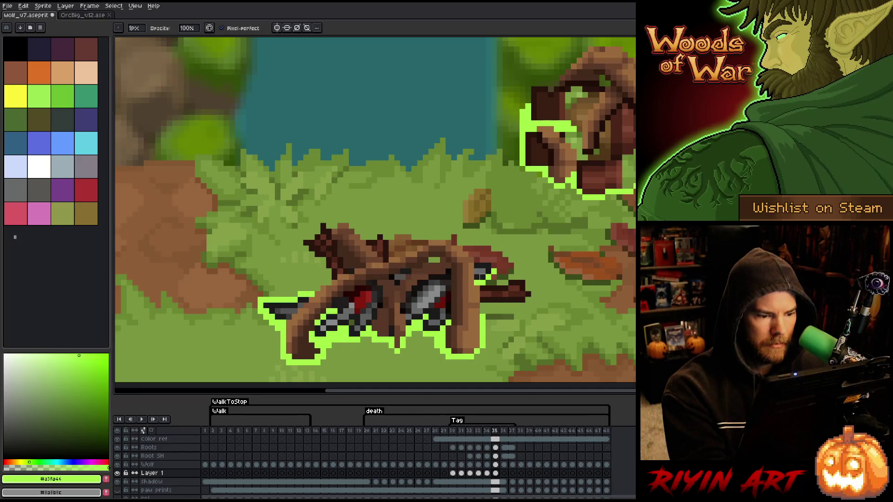
- Switch to the eraser, review frames around 34, and move on to frame 36 of Layer 1
{"action": "key", "text": "e"}
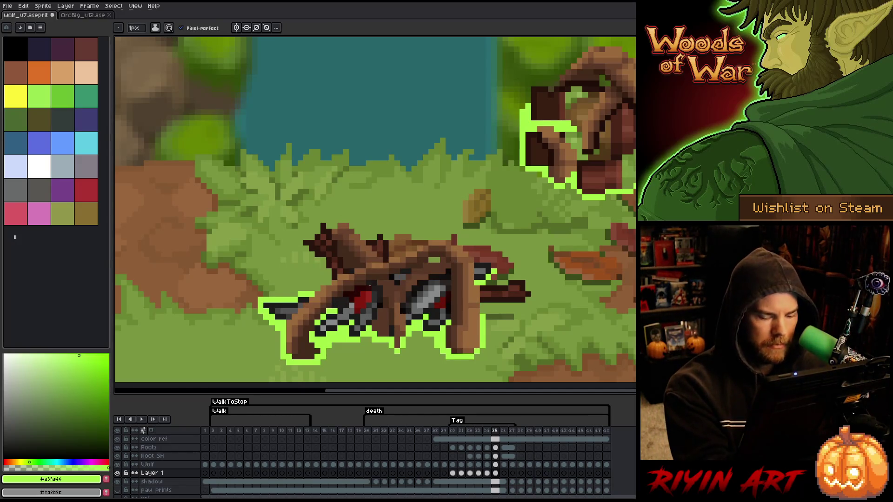
{"action": "key", "text": "Left"}
{"action": "key", "text": "Left"}
{"action": "key", "text": "Left"}
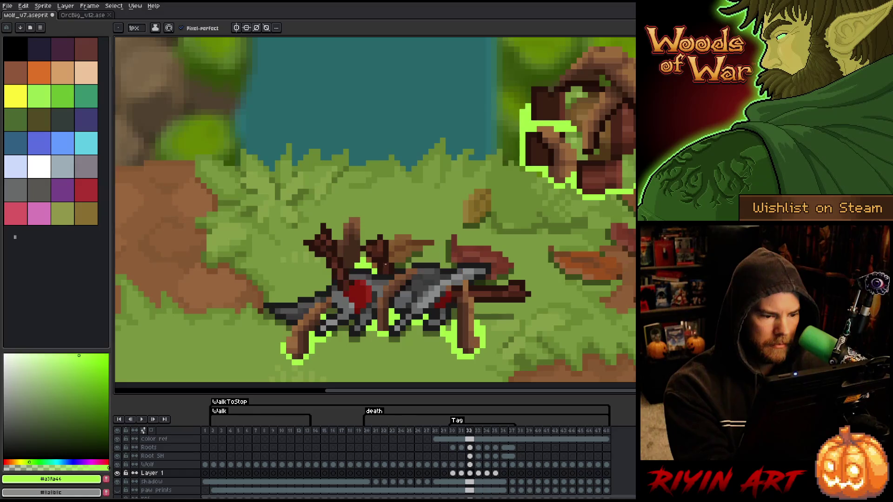
{"action": "key", "text": "Right"}
{"action": "key", "text": "Right"}
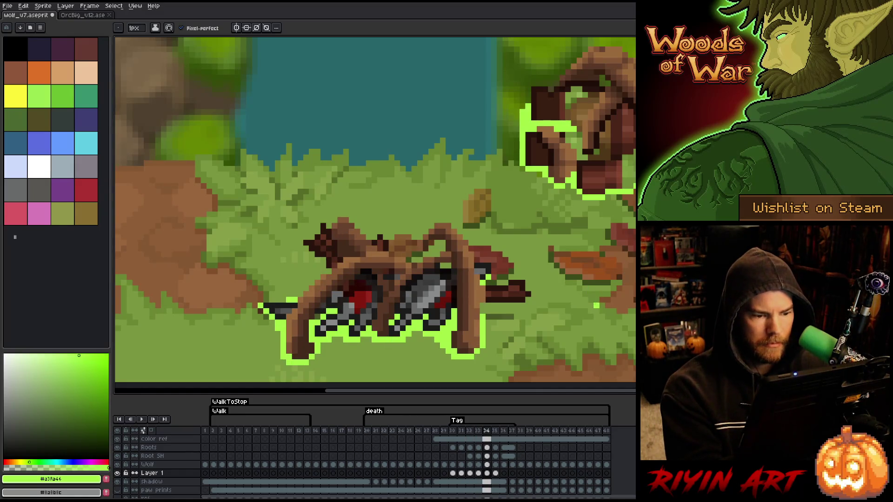
{"action": "key", "text": "Left"}
{"action": "key", "text": "Right"}
{"action": "key", "text": "Right"}
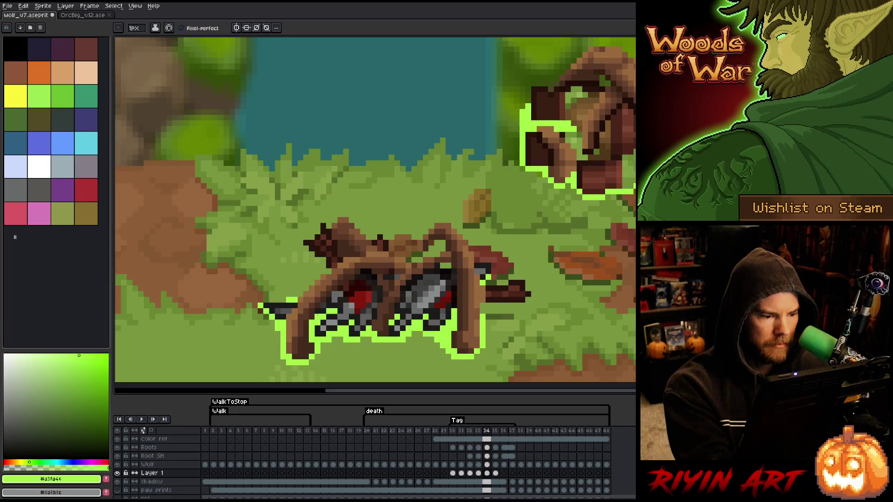
{"action": "key", "text": "Right"}
{"action": "key", "text": "Right"}
{"action": "key", "text": "Left"}
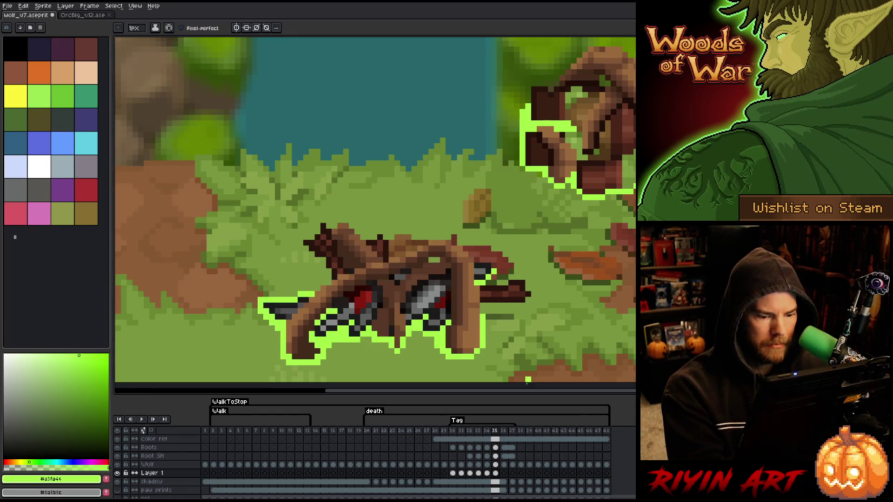
{"action": "left_click", "coordinate": [505, 473]}
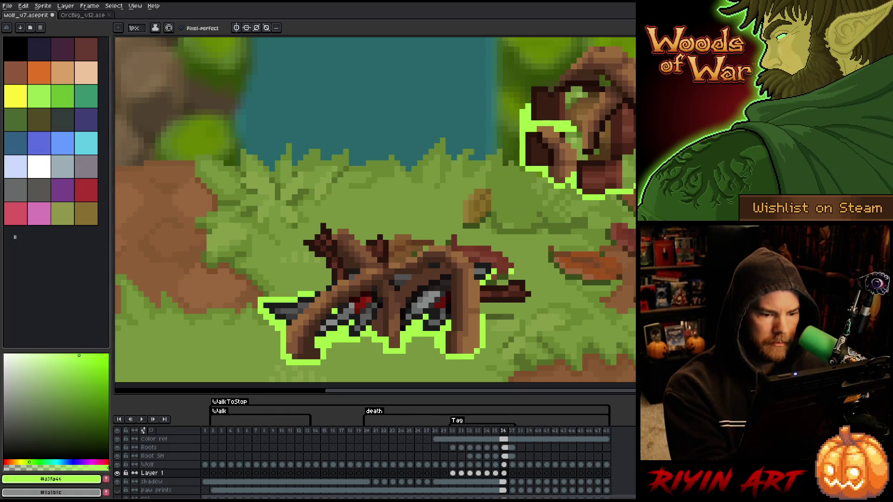
- Compare frame 36 with its neighbours and play the animation through to review it
{"action": "key", "text": "Left"}
{"action": "key", "text": "Right"}
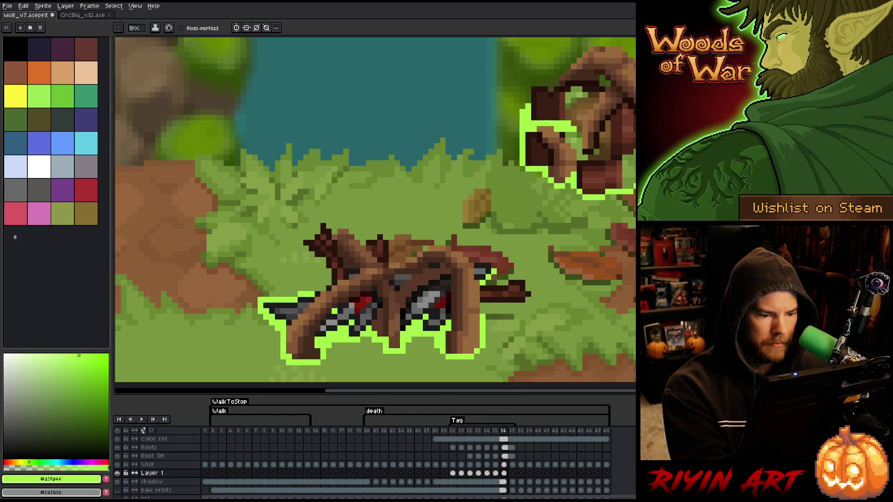
{"action": "key", "text": "Left"}
{"action": "key", "text": "Right"}
{"action": "key", "text": "Left"}
{"action": "key", "text": "Right"}
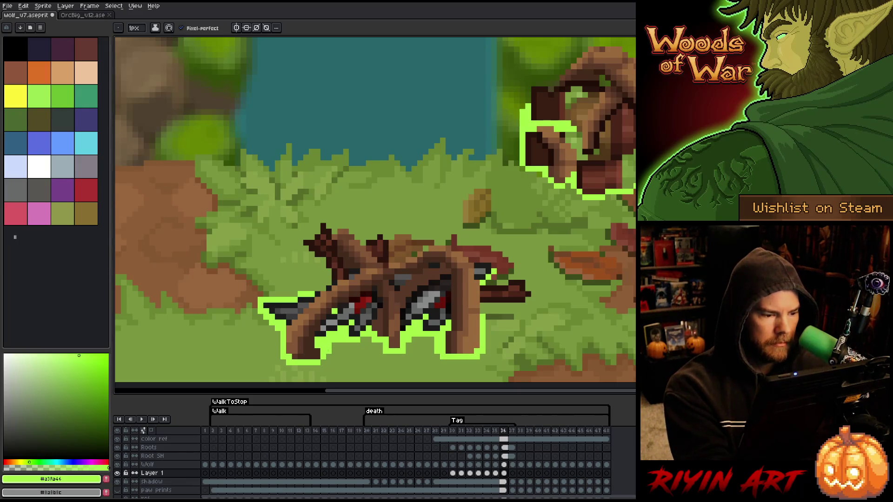
{"action": "key", "text": "Left"}
{"action": "key", "text": "Right"}
{"action": "key", "text": "Left"}
{"action": "key", "text": "Right"}
{"action": "key", "text": "Return"}
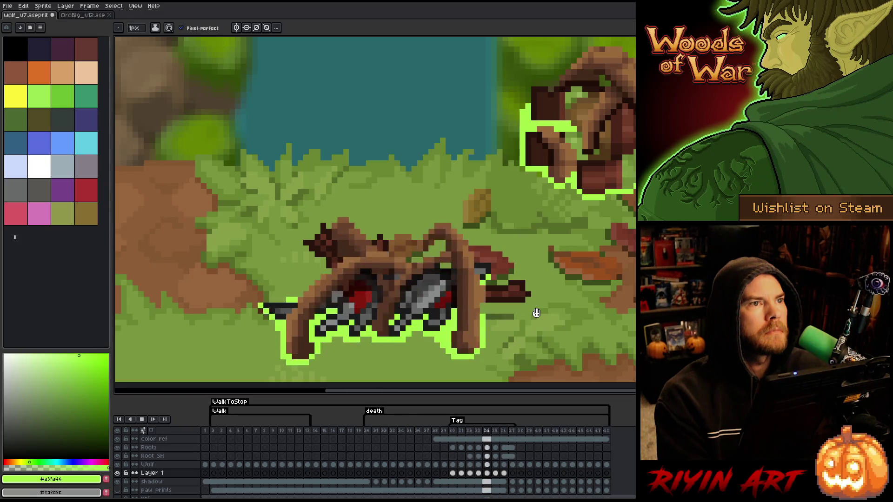
{"action": "key", "text": "Return"}
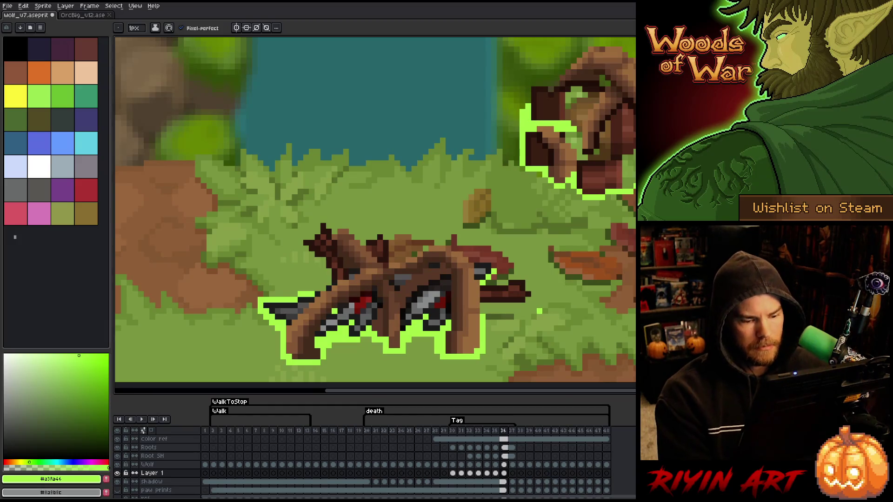
- Link Layer 1's cels across frames 36–43 into a single linked cel
{"action": "left_click", "coordinate": [507, 474]}
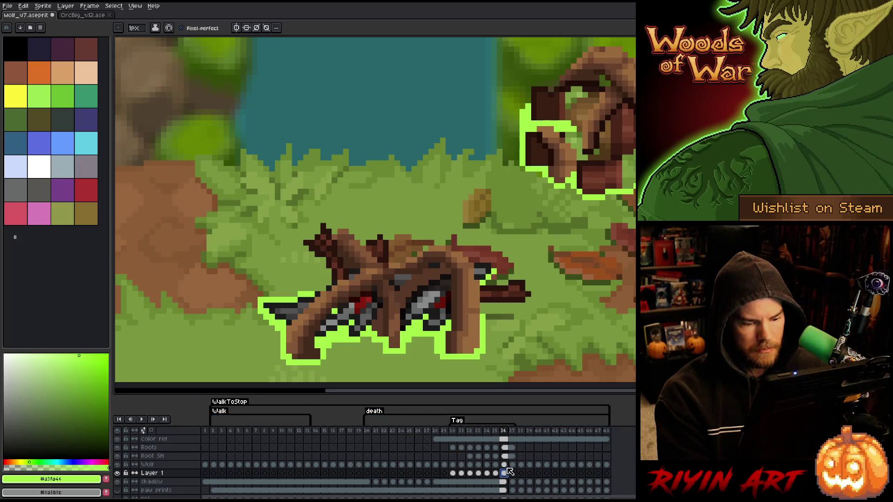
{"action": "left_click", "coordinate": [512, 474]}
{"action": "left_click", "coordinate": [504, 474]}
{"action": "left_click", "coordinate": [512, 473]}
{"action": "left_click", "coordinate": [504, 473]}
{"action": "left_click_drag", "start_coordinate": [504, 473], "coordinate": [573, 480]}
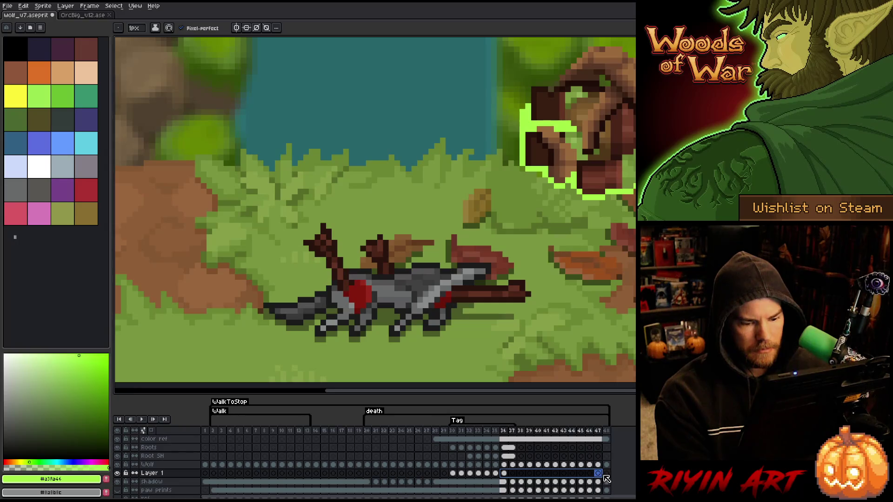
{"action": "right_click", "coordinate": [566, 474]}
{"action": "left_click", "coordinate": [579, 485]}
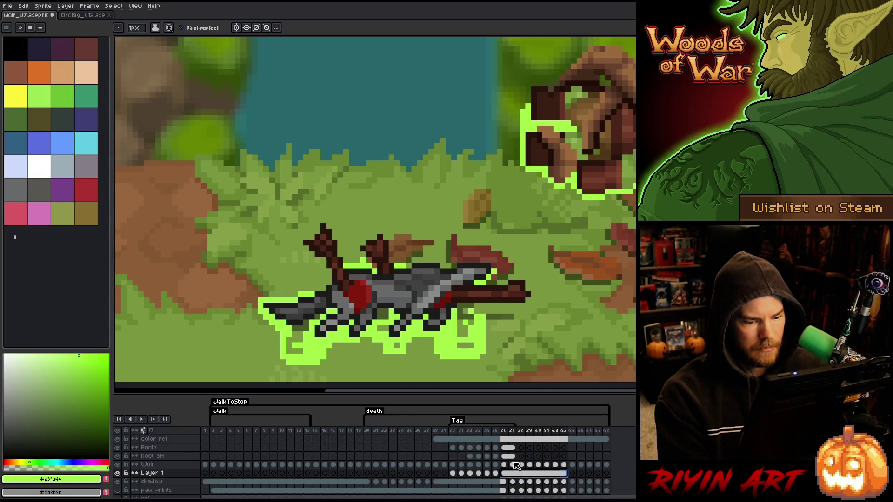
- Delete the extra tag named Tag from the timeline
{"action": "right_click", "coordinate": [458, 420]}
{"action": "left_click", "coordinate": [476, 432]}
{"action": "left_click", "coordinate": [511, 438]}
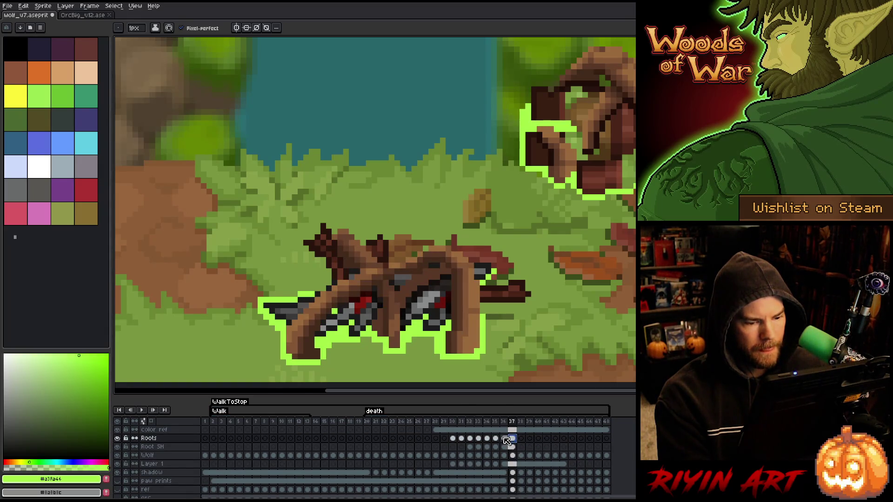
- Move the Roots and Root SH cels from frame 37 onto frame 38
{"action": "key", "text": "Left"}
{"action": "key", "text": "Left"}
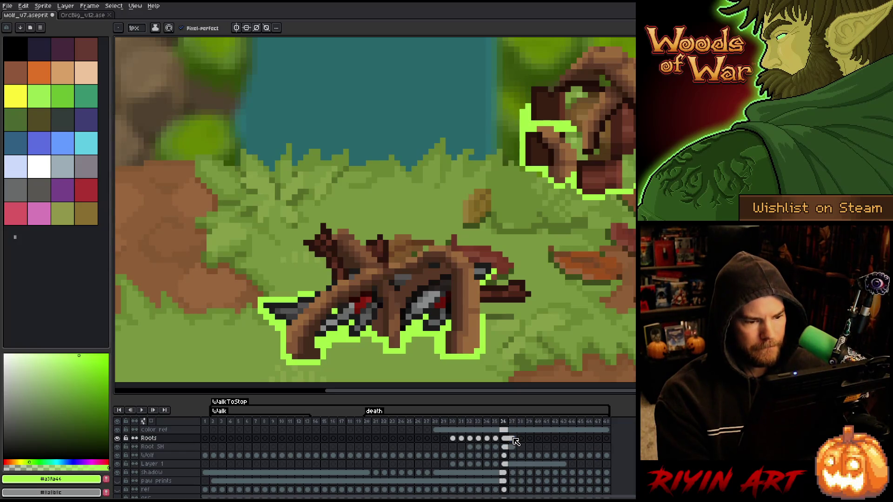
{"action": "key", "text": "Right"}
{"action": "key", "text": "Right"}
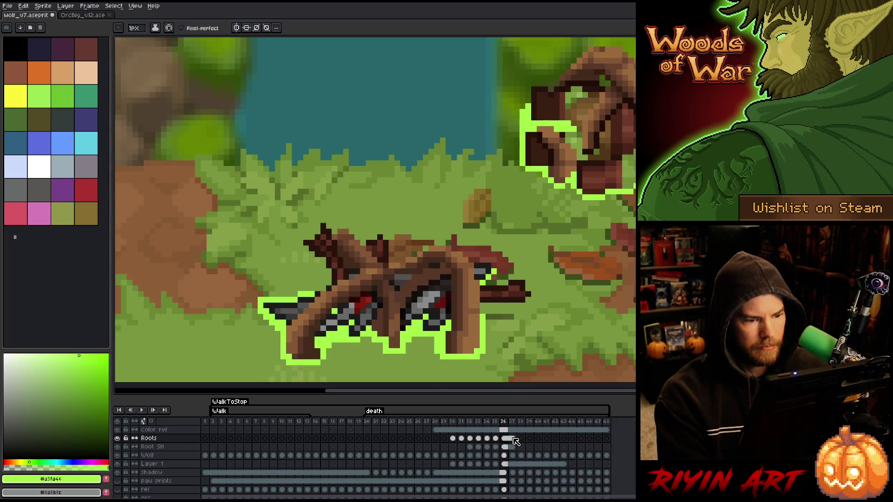
{"action": "left_click", "coordinate": [512, 439]}
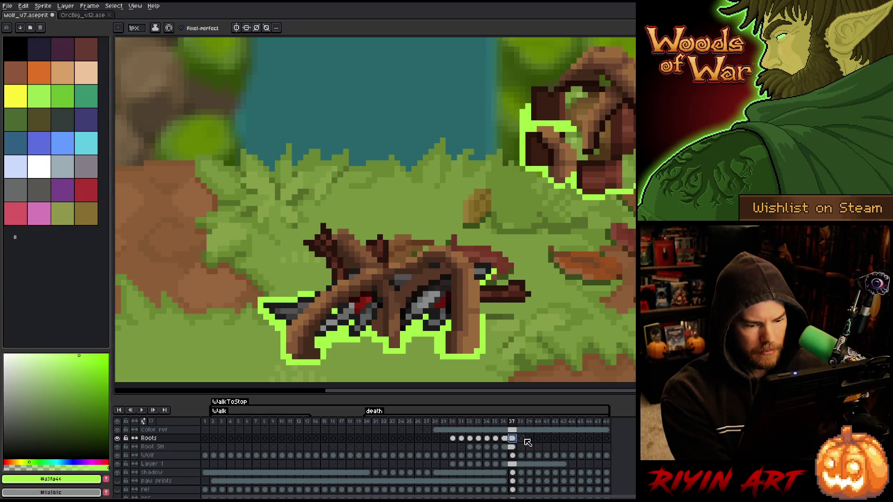
{"action": "left_click_drag", "start_coordinate": [518, 443], "coordinate": [521, 446]}
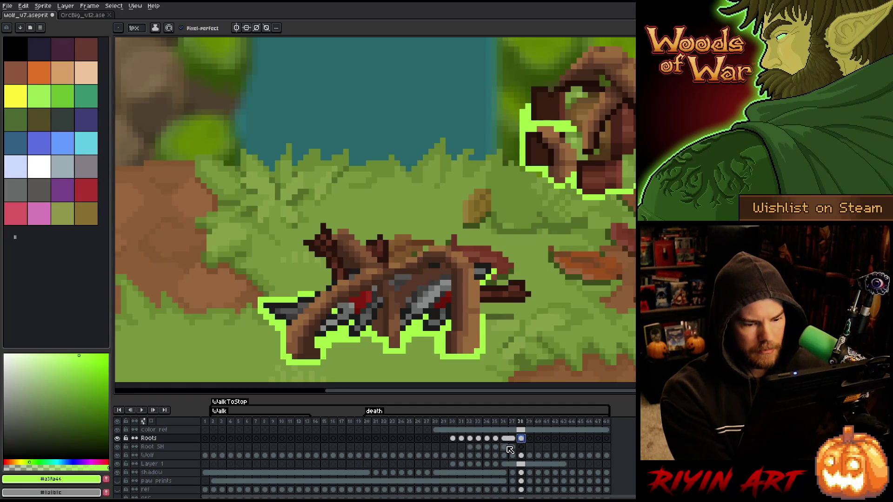
{"action": "left_click", "coordinate": [511, 448]}
{"action": "left_click_drag", "start_coordinate": [511, 447], "coordinate": [522, 448]}
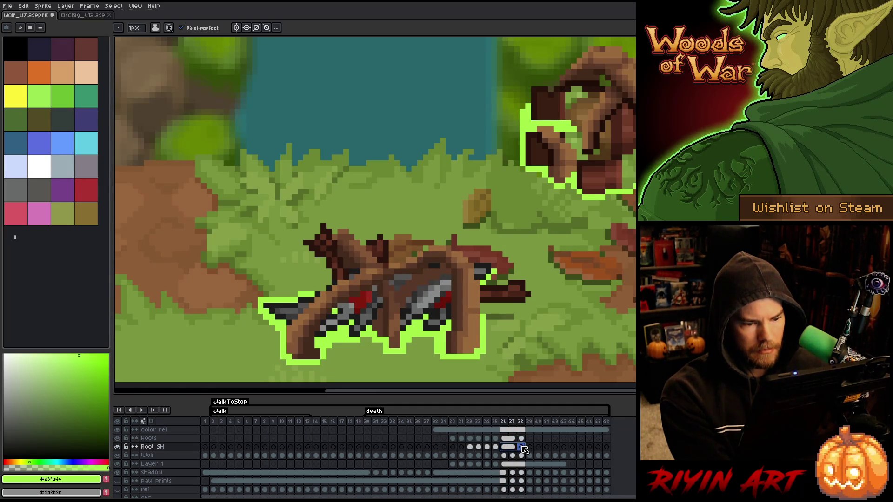
{"action": "left_click", "coordinate": [522, 439]}
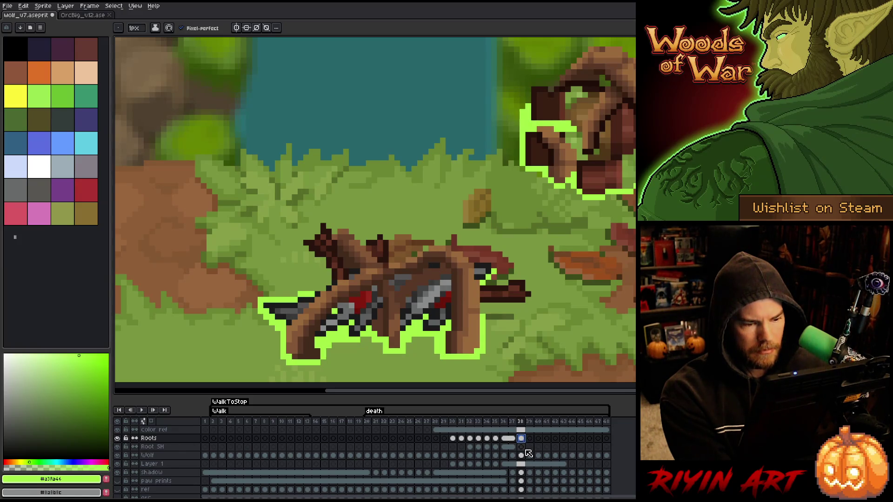
{"action": "scroll", "coordinate": [480, 345], "scroll_direction": "down", "scroll_amount": 3}
{"action": "scroll", "coordinate": [480, 345], "scroll_direction": "up", "scroll_amount": 3}
{"action": "scroll", "coordinate": [477, 363], "scroll_direction": "down", "scroll_amount": 3}
{"action": "scroll", "coordinate": [478, 363], "scroll_direction": "up", "scroll_amount": 3}
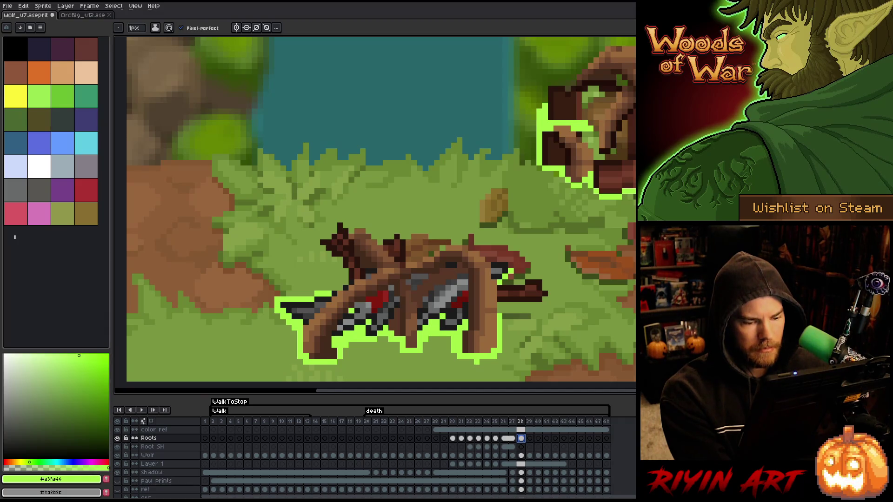
- On a new layer, trace light grey-blue over the wolf's bottom and lower-left green outline, undoing stray strokes
{"action": "key", "text": "shift+n"}
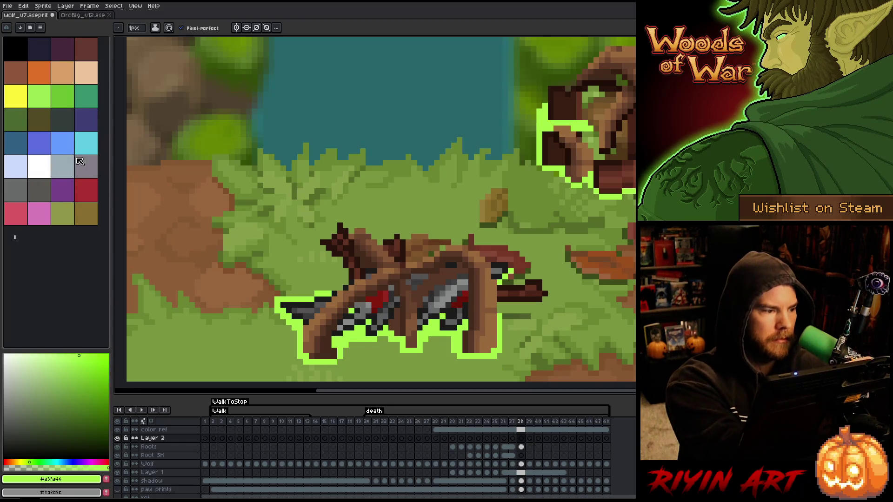
{"action": "left_click", "coordinate": [63, 166]}
{"action": "left_click_drag", "start_coordinate": [494, 350], "coordinate": [553, 345]}
{"action": "left_click_drag", "start_coordinate": [493, 356], "coordinate": [460, 350]}
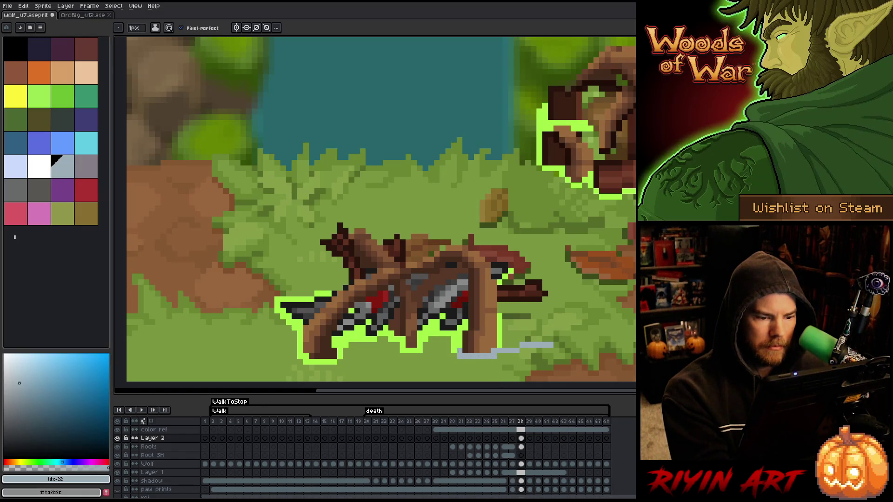
{"action": "key", "text": "ctrl+z"}
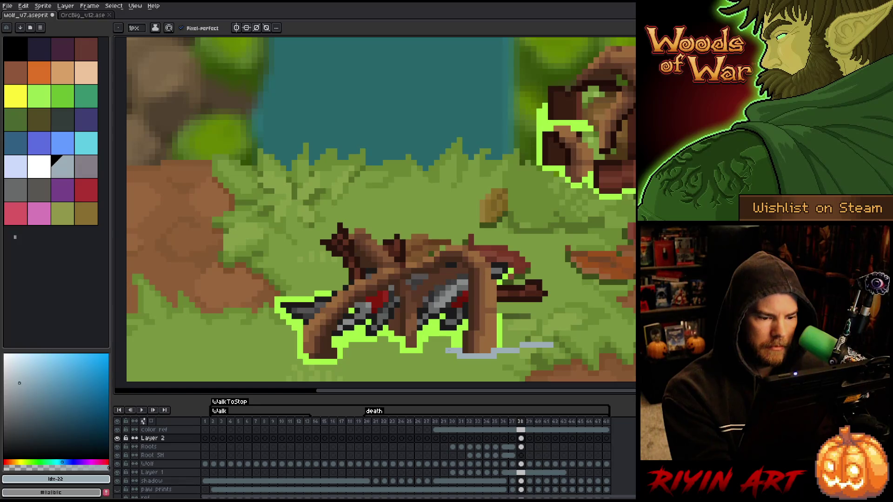
{"action": "key", "text": "ctrl+z"}
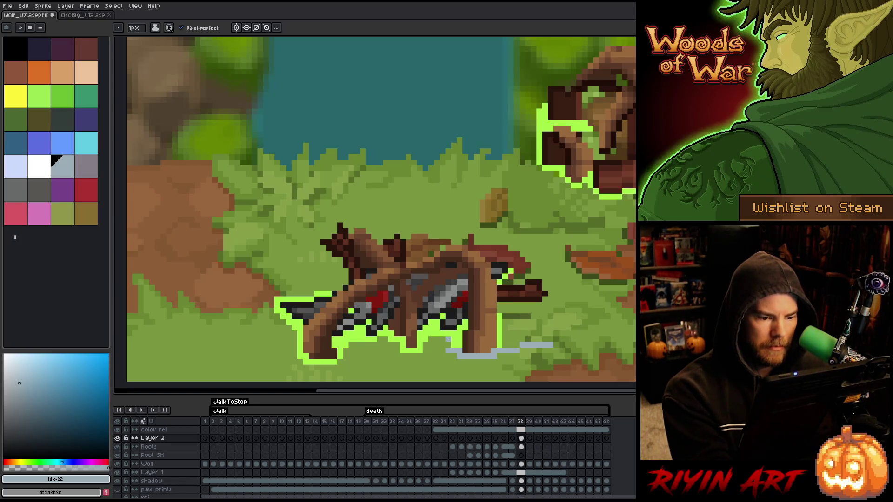
{"action": "mouse_move", "coordinate": [447, 334]}
{"action": "left_mouse_down"}
{"action": "mouse_move", "coordinate": [431, 334]}
{"action": "mouse_move", "coordinate": [426, 358]}
{"action": "mouse_move", "coordinate": [406, 339]}
{"action": "left_mouse_up"}
{"action": "key", "text": "ctrl+z"}
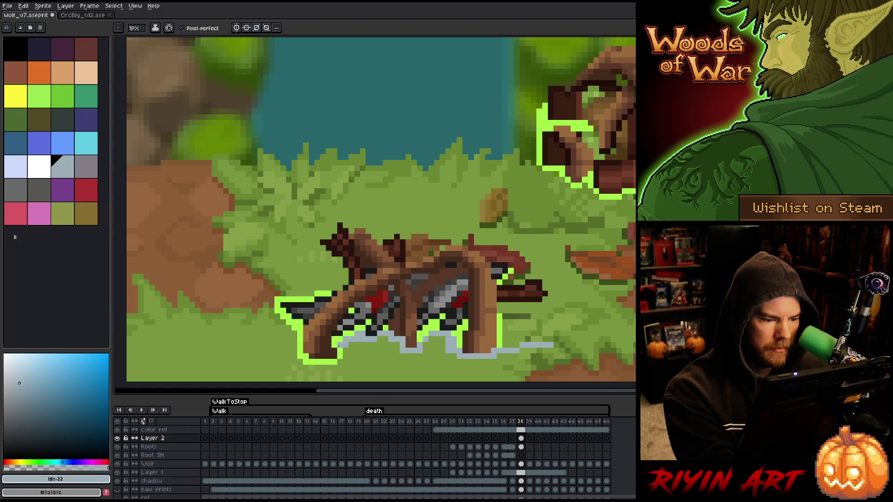
{"action": "left_click_drag", "start_coordinate": [308, 362], "coordinate": [306, 356]}
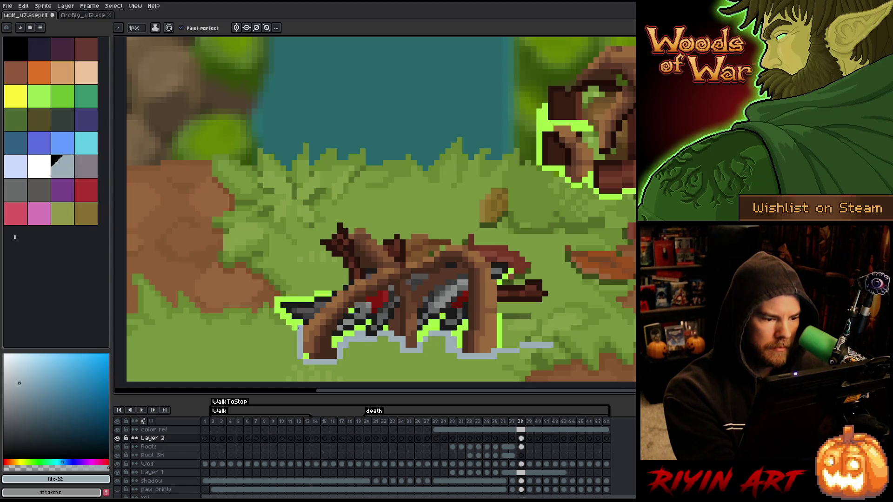
{"action": "left_click_drag", "start_coordinate": [296, 318], "coordinate": [288, 322]}
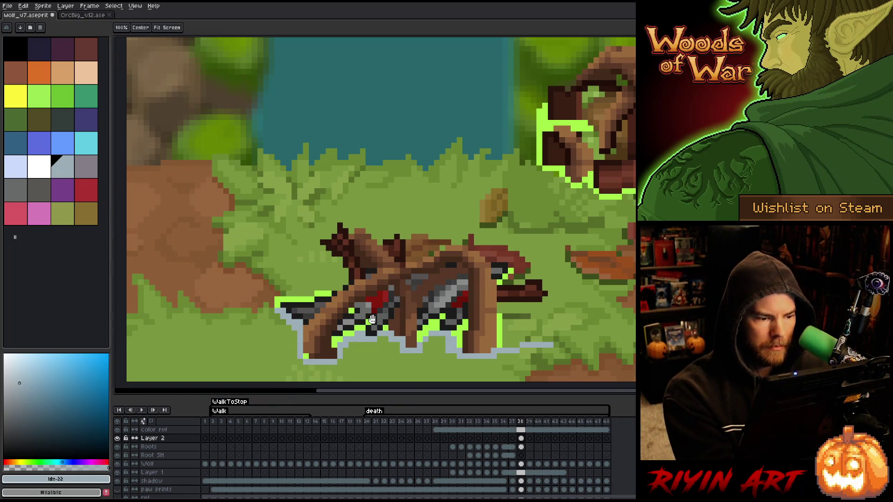
- Extend the grey boundary to the canvas edges and fill the area below with grey-blue
{"action": "left_click_drag", "start_coordinate": [356, 324], "coordinate": [406, 232]}
{"action": "mouse_move", "coordinate": [328, 219]}
{"action": "left_mouse_down"}
{"action": "mouse_move", "coordinate": [263, 220]}
{"action": "mouse_move", "coordinate": [289, 326]}
{"action": "left_mouse_up"}
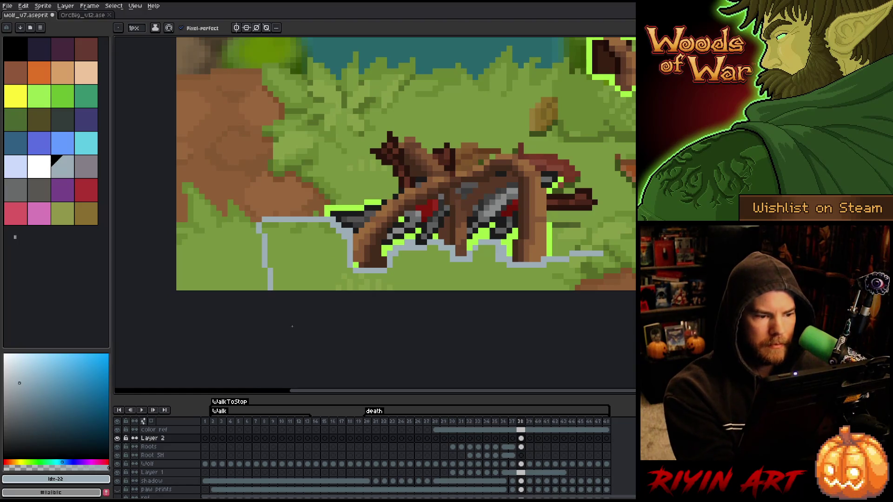
{"action": "left_click_drag", "start_coordinate": [603, 254], "coordinate": [633, 254]}
{"action": "key", "text": "w"}
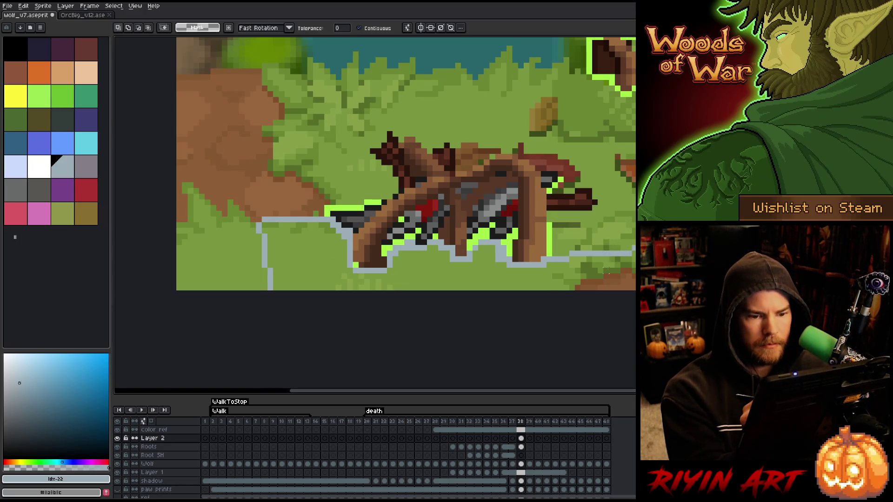
{"action": "left_click", "coordinate": [618, 267]}
{"action": "key", "text": "v"}
{"action": "key", "text": "f"}
{"action": "key", "text": "ctrl+d"}
{"action": "key", "text": "w"}
{"action": "left_click_drag", "start_coordinate": [602, 269], "coordinate": [506, 342]}
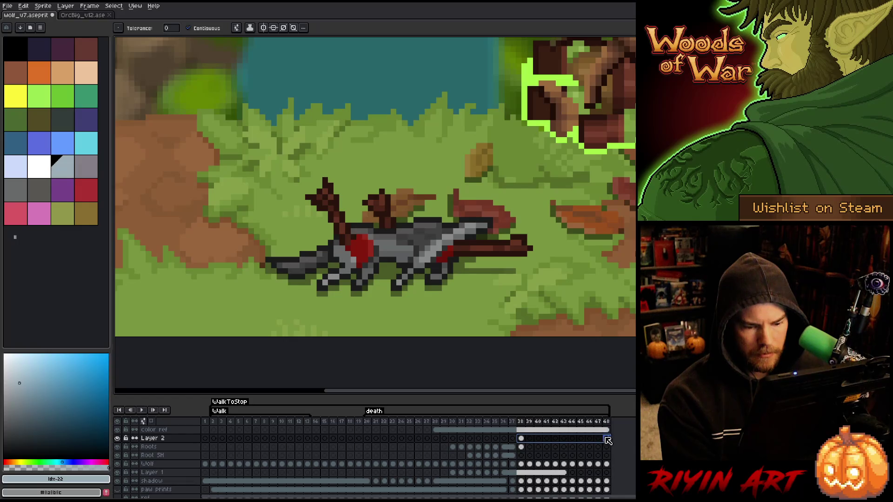
- Span the layer across frames 38–48, rename it 'g mask' and hide it
{"action": "left_click_drag", "start_coordinate": [606, 441], "coordinate": [521, 438]}
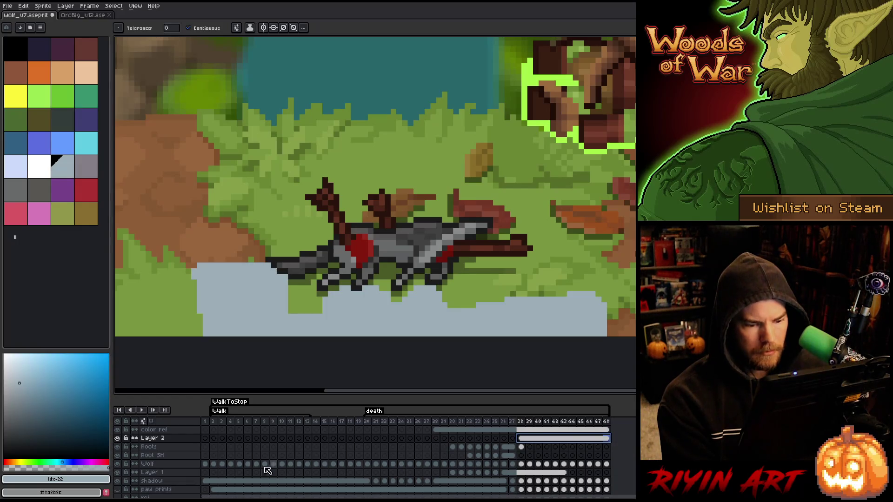
{"action": "double_click", "coordinate": [153, 438]}
{"action": "type", "text": "gr"}
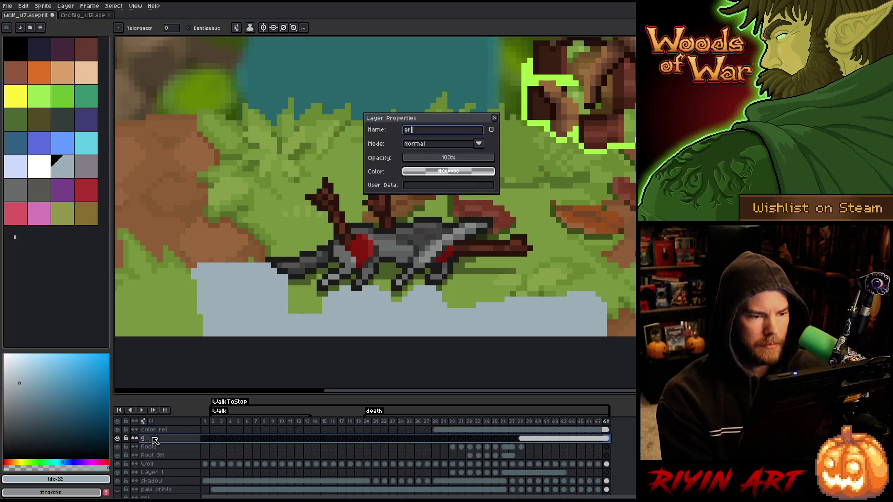
{"action": "type", "text": "ask"}
{"action": "key", "text": "Return"}
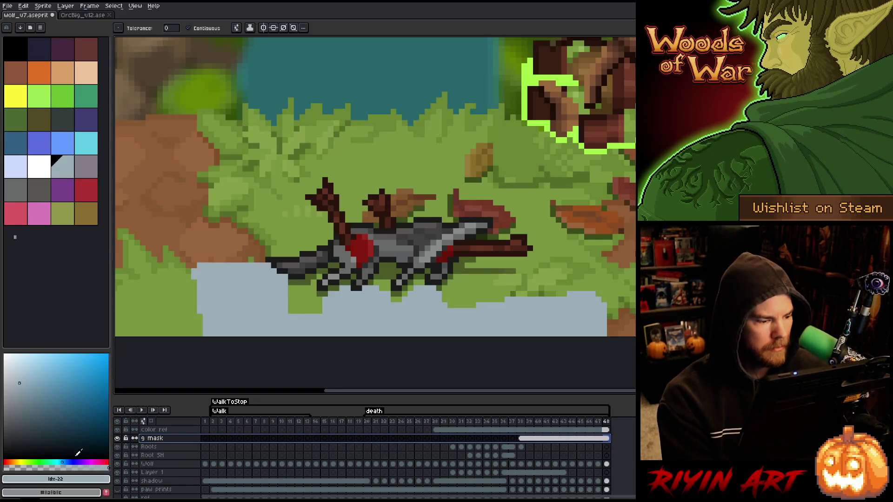
{"action": "left_click", "coordinate": [117, 438]}
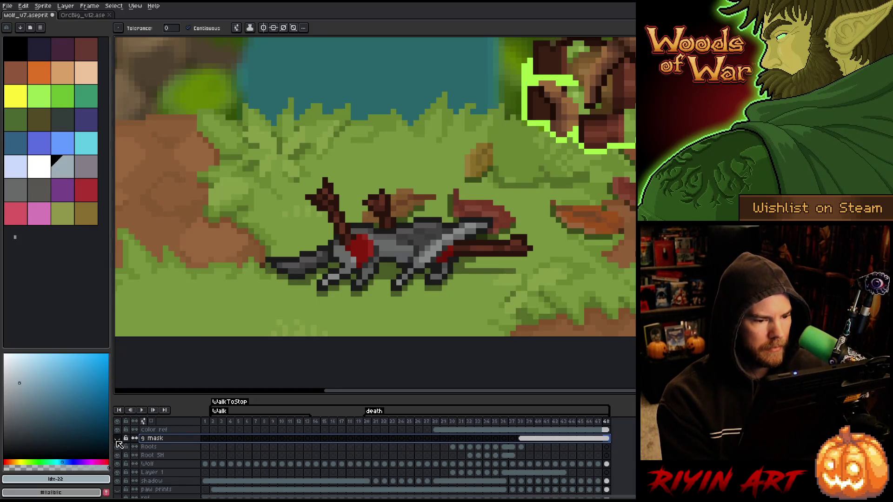
- Hide the color ref layer and nudge the frame 38 roots down one pixel
{"action": "left_click", "coordinate": [521, 446]}
{"action": "scroll", "coordinate": [468, 271], "scroll_direction": "down", "scroll_amount": 1}
{"action": "scroll", "coordinate": [467, 270], "scroll_direction": "up", "scroll_amount": 2}
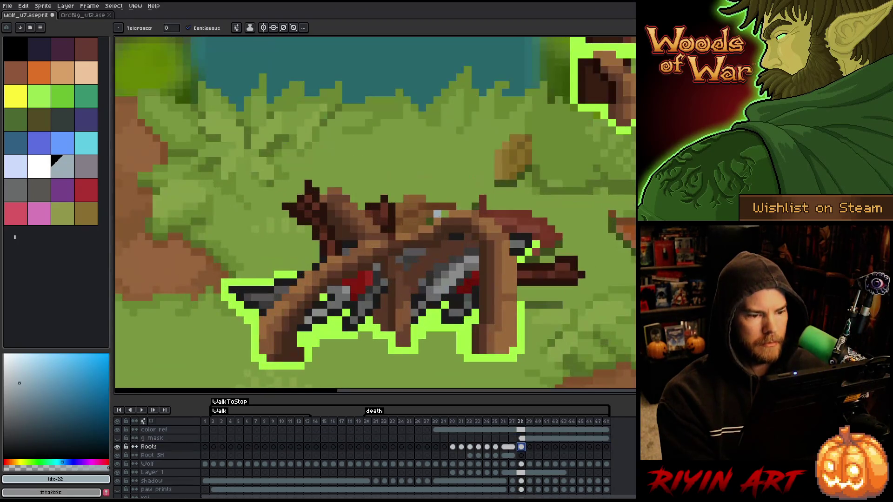
{"action": "scroll", "coordinate": [464, 251], "scroll_direction": "down", "scroll_amount": 1}
{"action": "left_click_drag", "start_coordinate": [456, 211], "coordinate": [448, 239]}
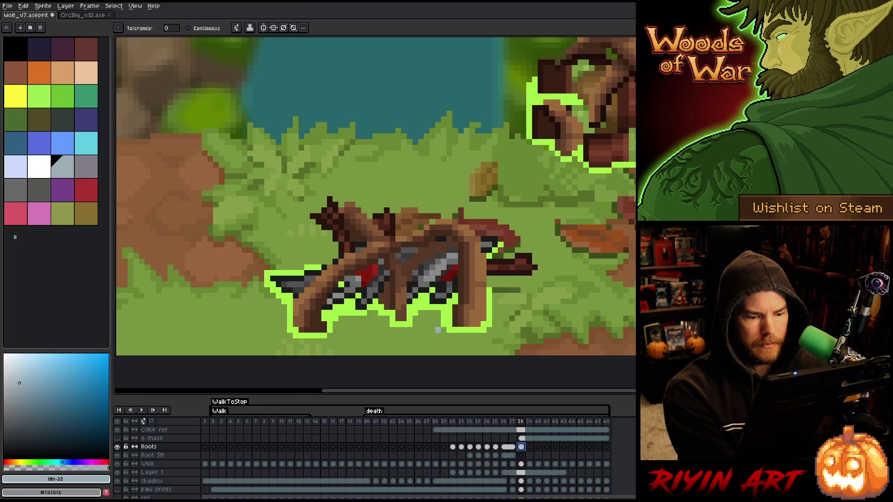
{"action": "left_click", "coordinate": [121, 430]}
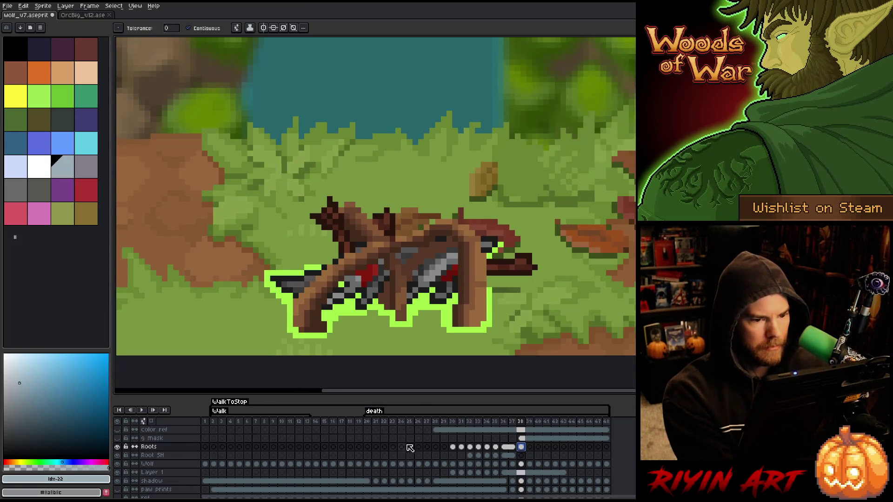
{"action": "key", "text": "v"}
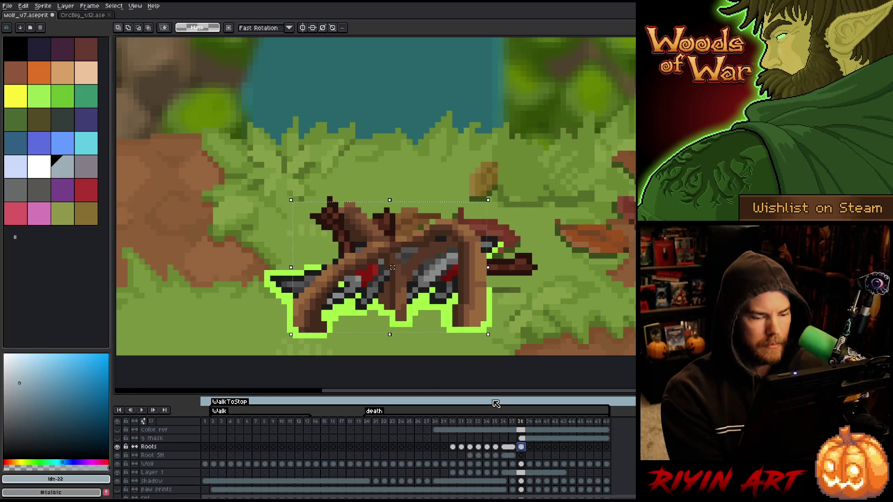
{"action": "left_click_drag", "start_coordinate": [393, 267], "coordinate": [393, 273]}
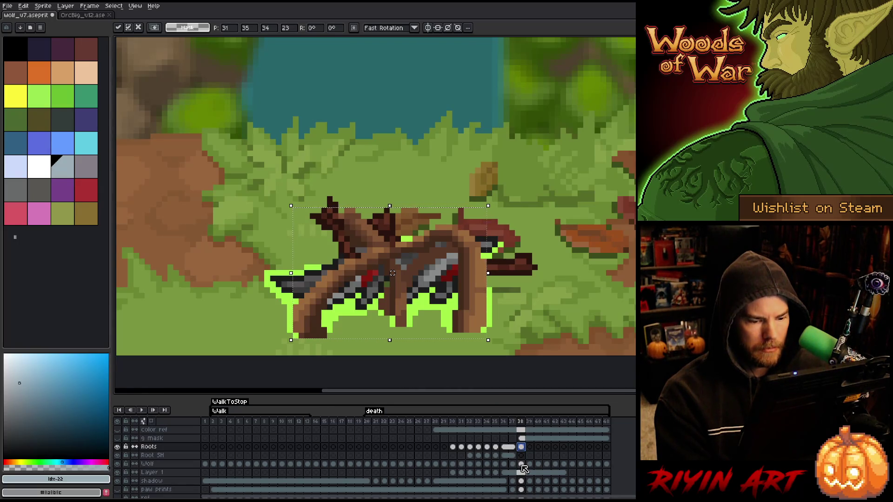
- Nudge the wolf on frame 38 down one pixel, dismissing the resulting error message
{"action": "left_click", "coordinate": [521, 465]}
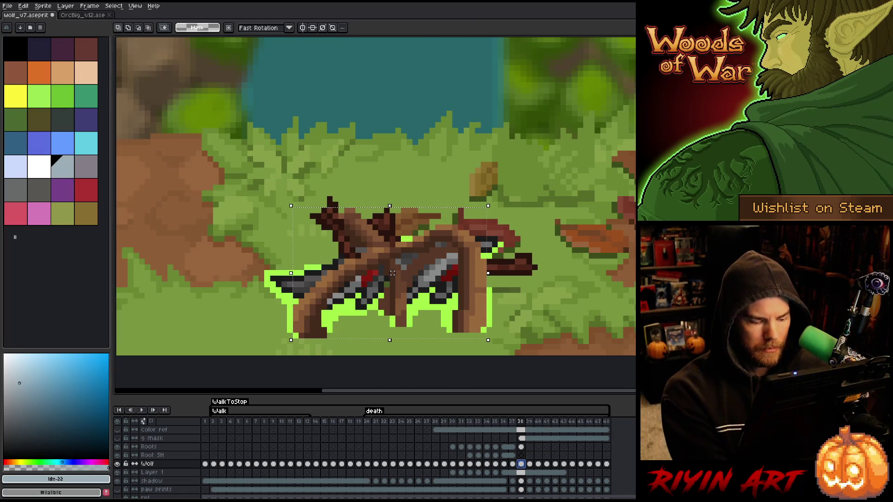
{"action": "key", "text": "ctrl+shift+d"}
{"action": "left_click_drag", "start_coordinate": [404, 256], "coordinate": [404, 261]}
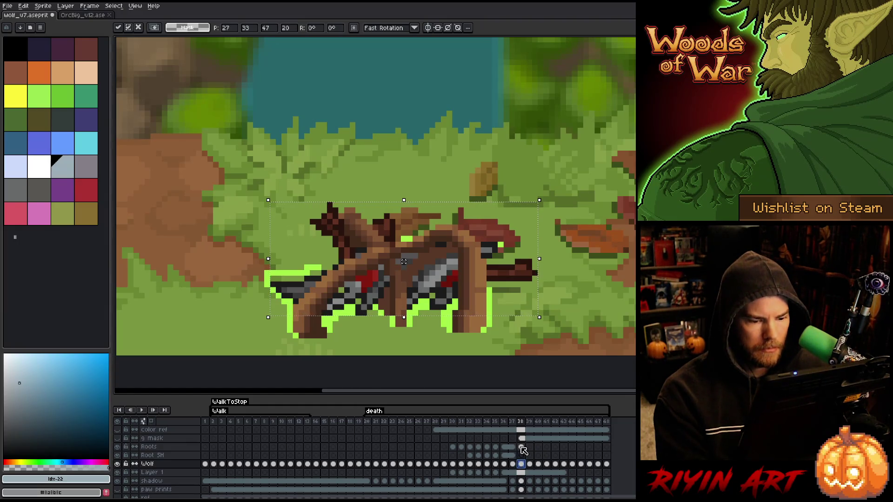
{"action": "key", "text": "Return"}
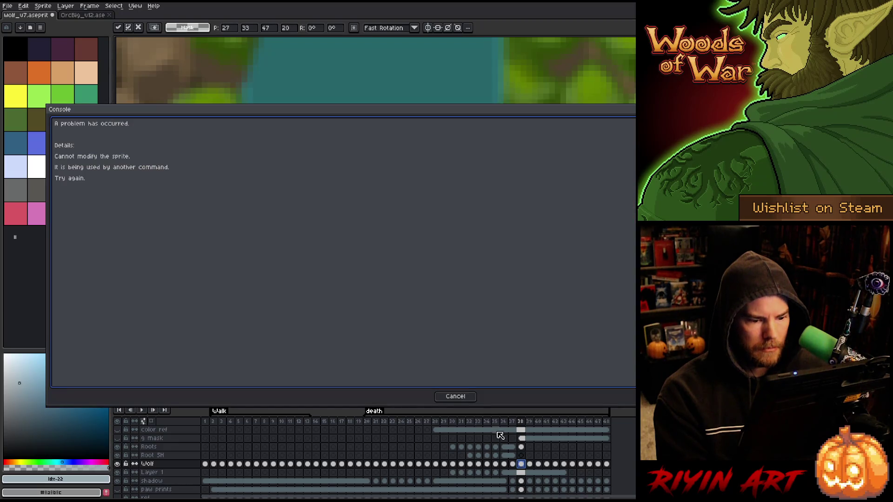
{"action": "key", "text": "Escape"}
- Select the Wolf layer's cels on frames 39–48, leaving frame 38 untouched
{"action": "left_click", "coordinate": [521, 447]}
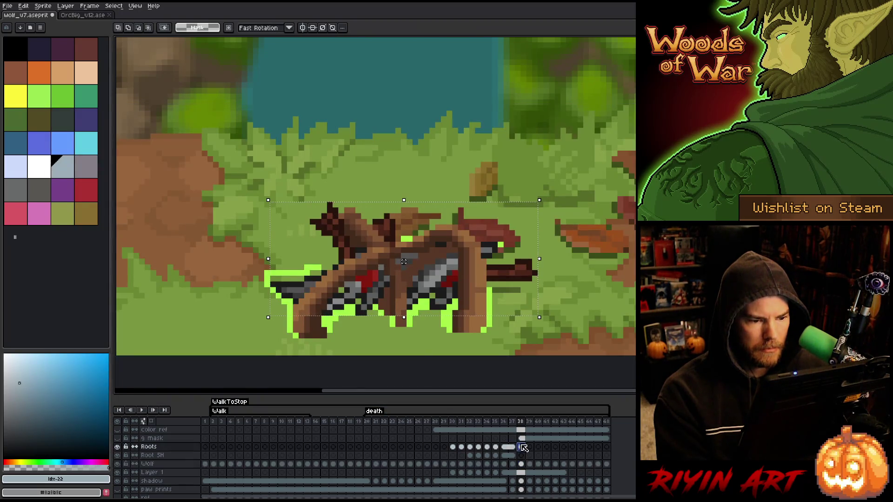
{"action": "left_click", "coordinate": [521, 439]}
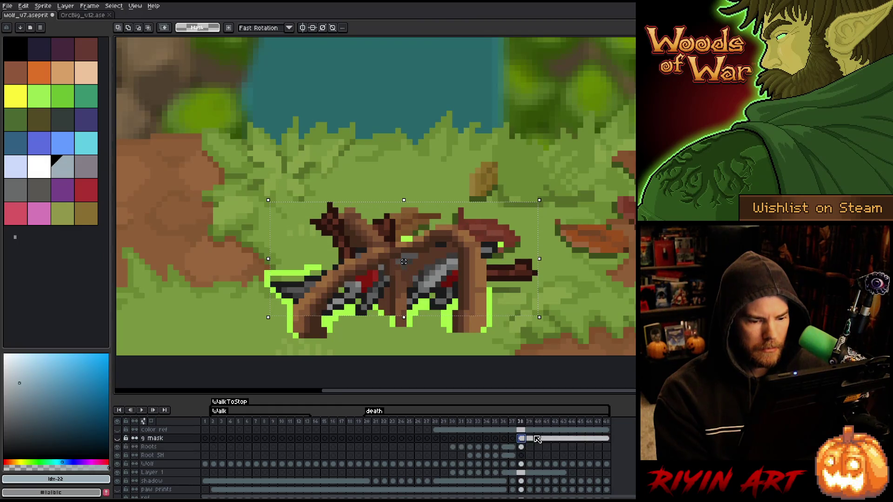
{"action": "key", "text": "Down"}
{"action": "key", "text": "Left"}
{"action": "key", "text": "Left"}
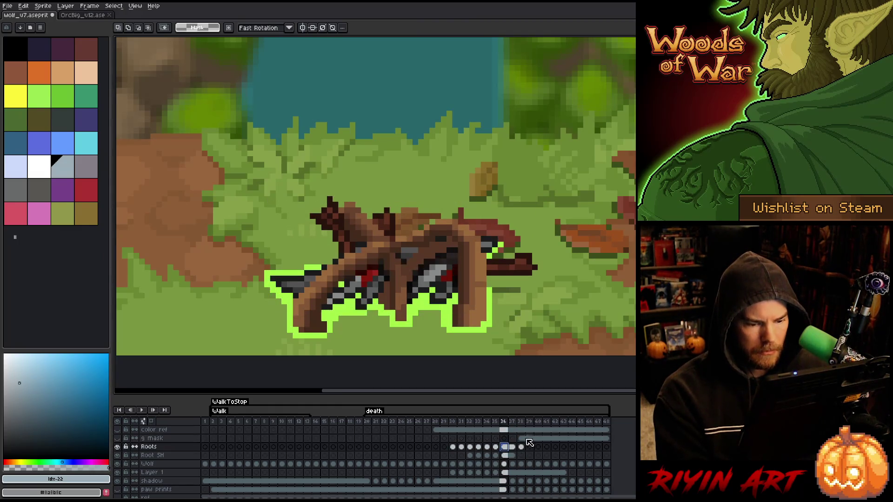
{"action": "key", "text": "Right"}
{"action": "key", "text": "Right"}
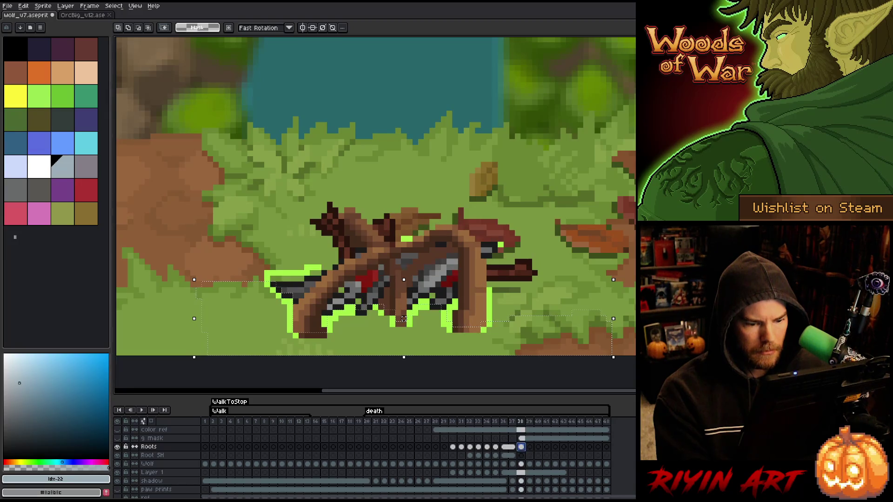
{"action": "left_click", "coordinate": [521, 463]}
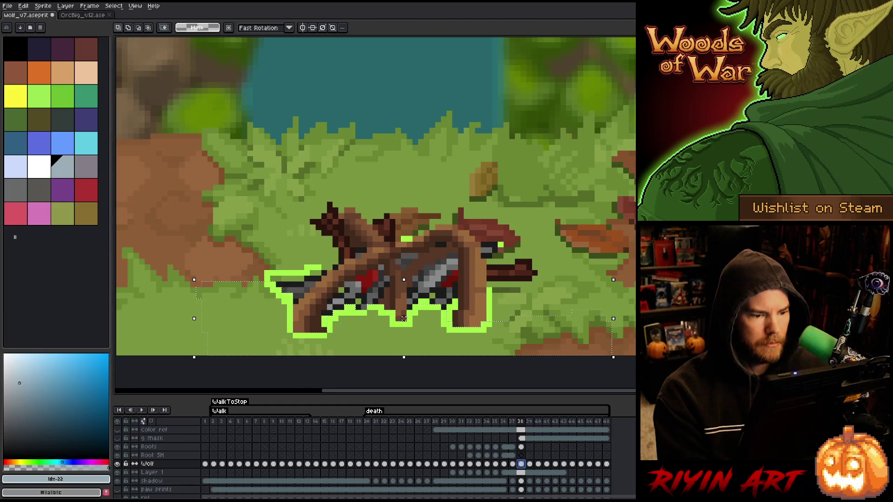
{"action": "key", "text": "ctrl+d"}
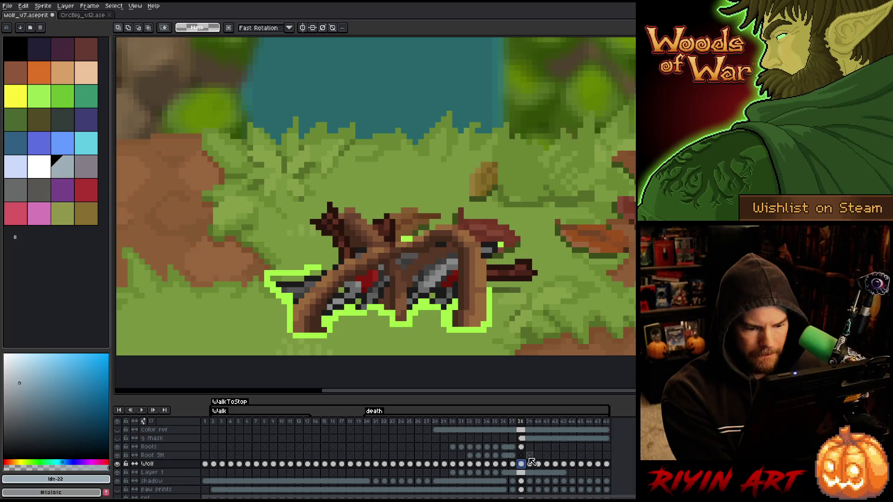
{"action": "mouse_move", "coordinate": [530, 464]}
{"action": "left_mouse_down"}
{"action": "mouse_move", "coordinate": [607, 465]}
{"action": "mouse_move", "coordinate": [525, 467]}
{"action": "left_mouse_up"}
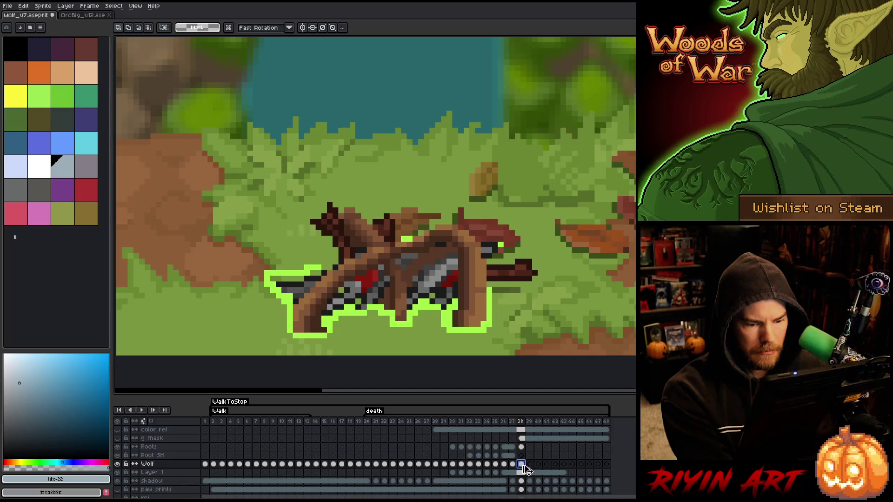
{"action": "left_click", "coordinate": [530, 464]}
- Lower the Roots, Root SH and Wolf cels one pixel on frame 39
{"action": "left_click", "coordinate": [521, 464]}
{"action": "left_click", "coordinate": [521, 447]}
{"action": "left_click", "coordinate": [531, 447]}
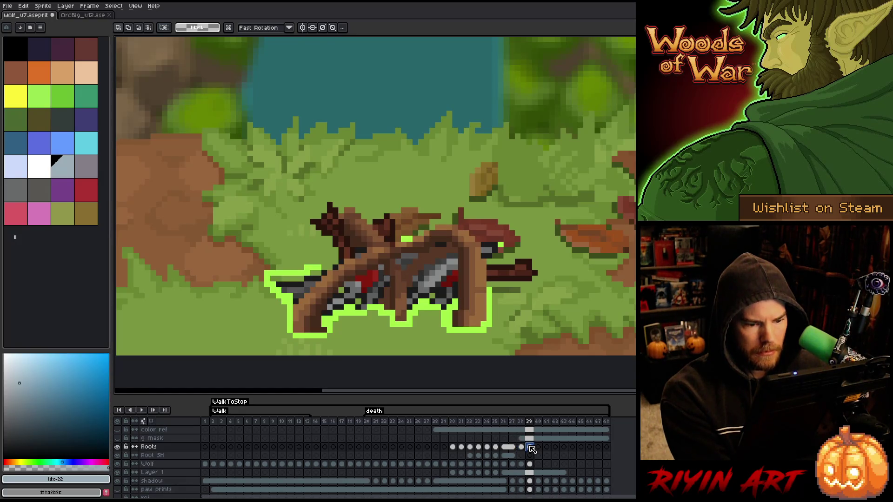
{"action": "left_click_drag", "start_coordinate": [532, 449], "coordinate": [530, 464]}
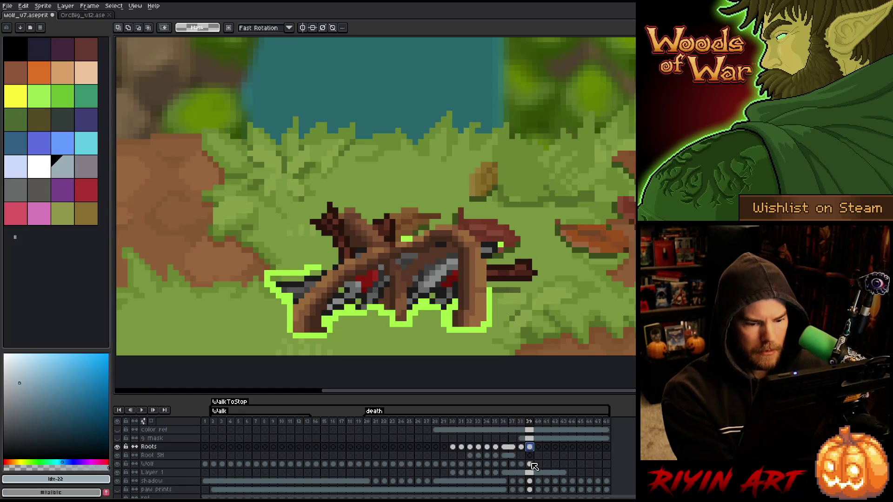
{"action": "key", "text": "v"}
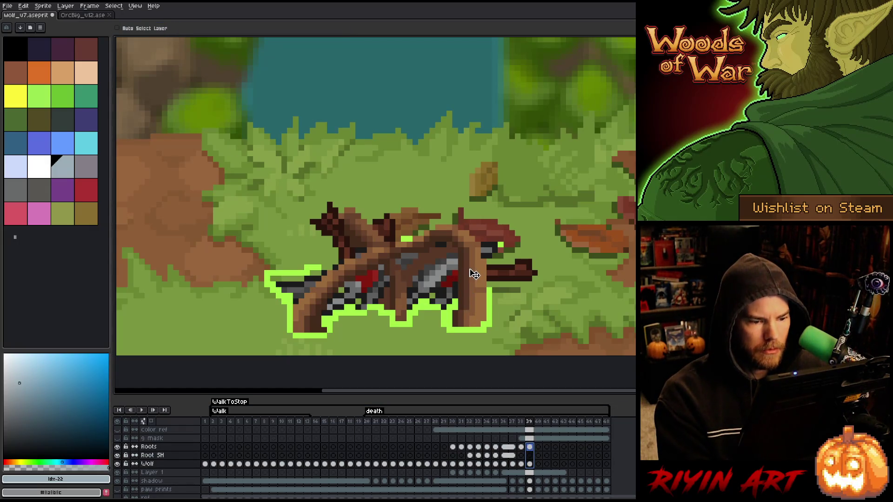
{"action": "left_click_drag", "start_coordinate": [469, 273], "coordinate": [472, 279]}
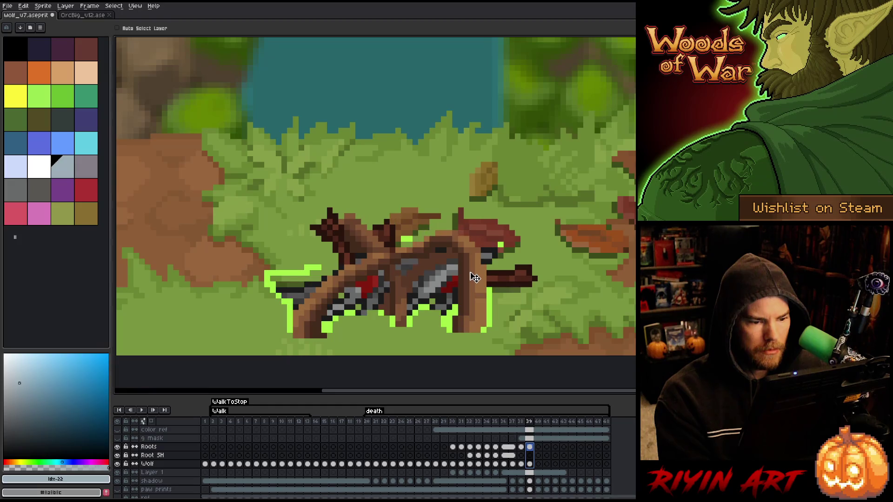
{"action": "left_click", "coordinate": [531, 447]}
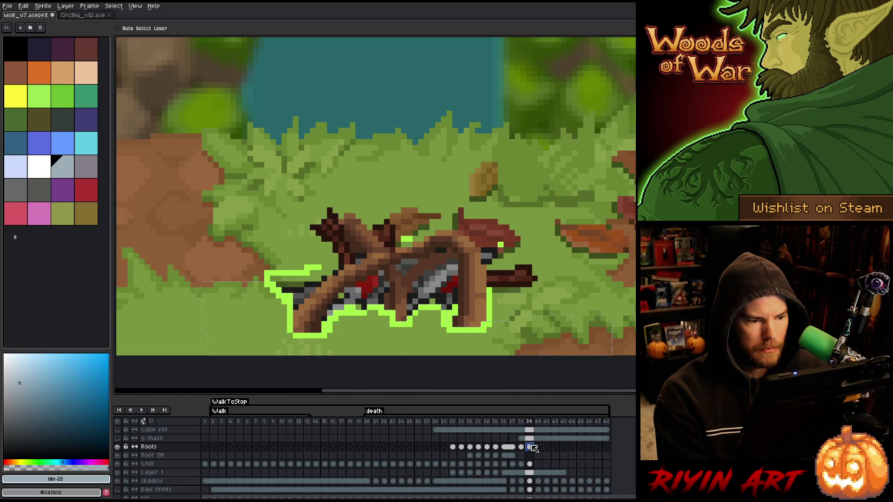
{"action": "left_click_drag", "start_coordinate": [533, 464], "coordinate": [534, 451]}
- Shift frame 40's Roots, Root SH and Wolf cels down one pixel
{"action": "left_click", "coordinate": [538, 448]}
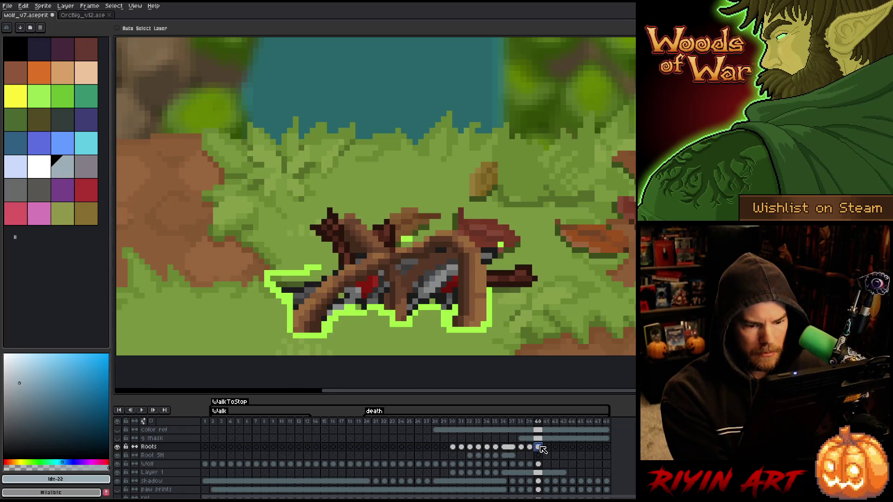
{"action": "left_click", "coordinate": [539, 465], "text": "shift"}
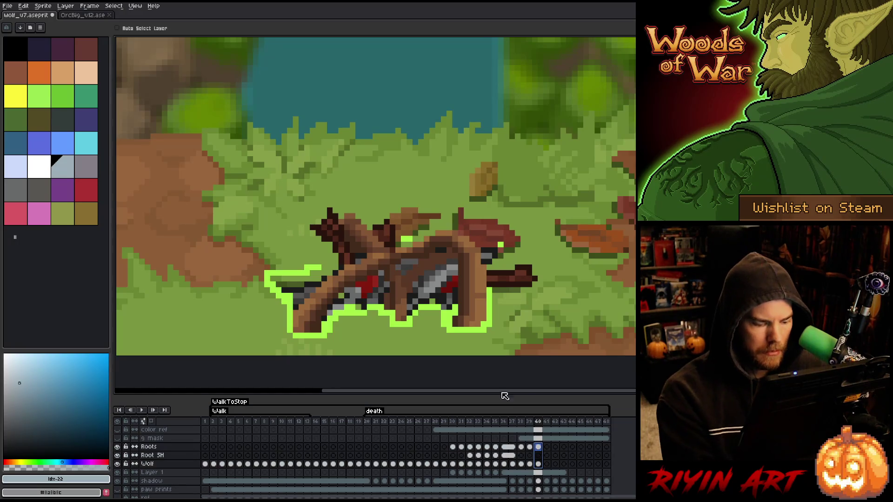
{"action": "left_click_drag", "start_coordinate": [477, 293], "coordinate": [478, 294]}
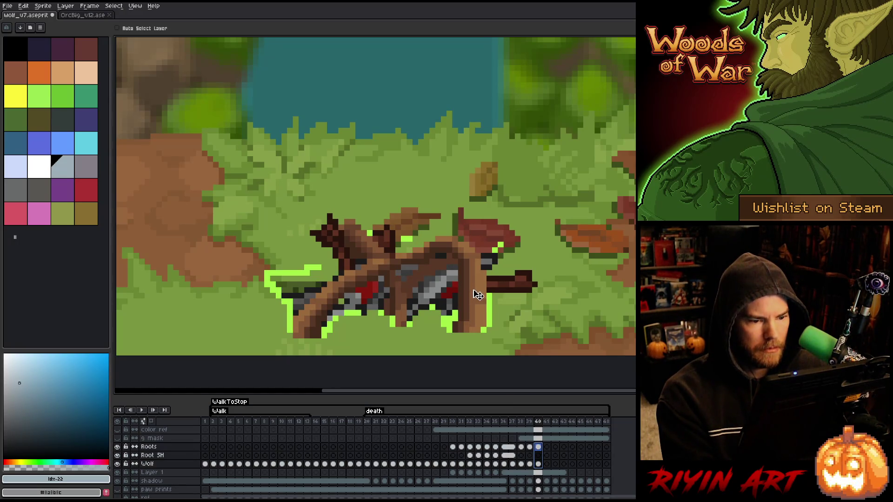
{"action": "left_click", "coordinate": [538, 447]}
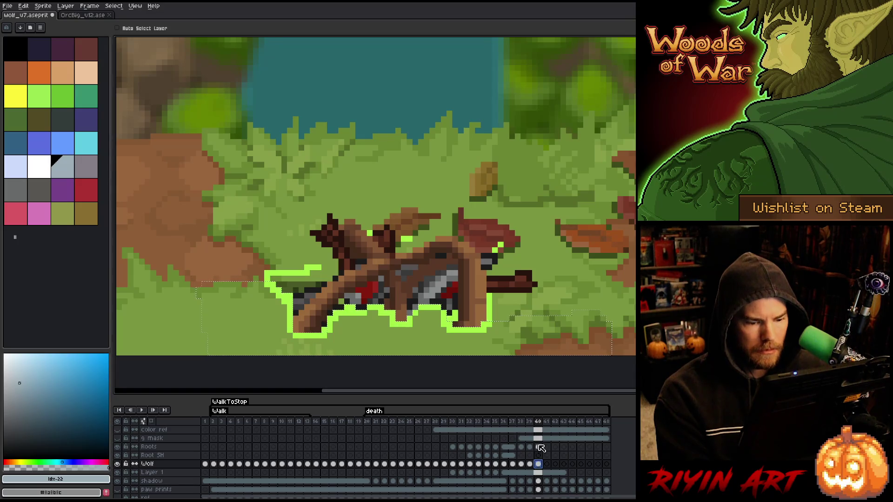
{"action": "left_click", "coordinate": [540, 456], "text": "shift"}
{"action": "left_click", "coordinate": [540, 464], "text": "shift"}
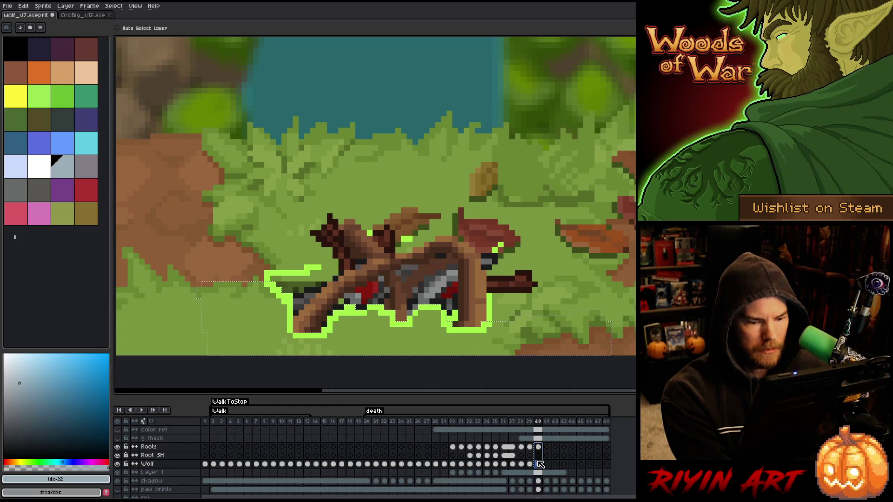
- Copy frame 40's wolf and roots into frame 41 and lower them one pixel
{"action": "left_click", "coordinate": [549, 448]}
{"action": "left_click_drag", "start_coordinate": [549, 451], "coordinate": [552, 450]}
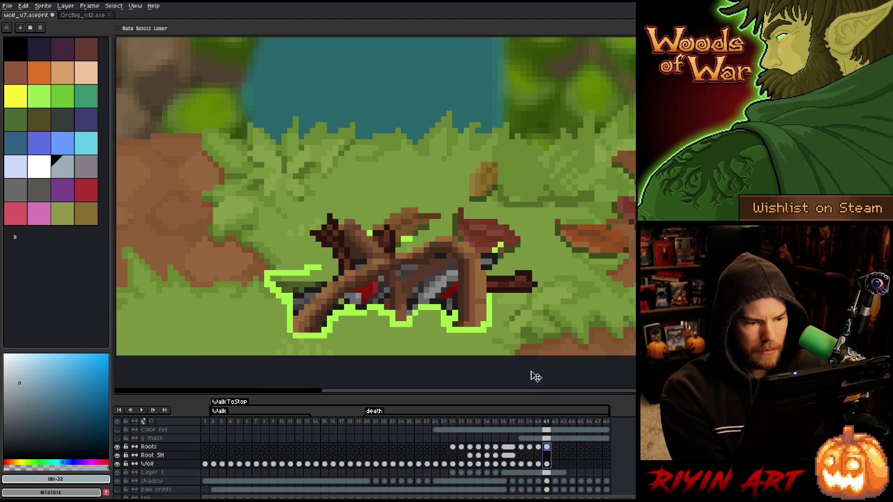
{"action": "left_click_drag", "start_coordinate": [479, 296], "coordinate": [485, 302]}
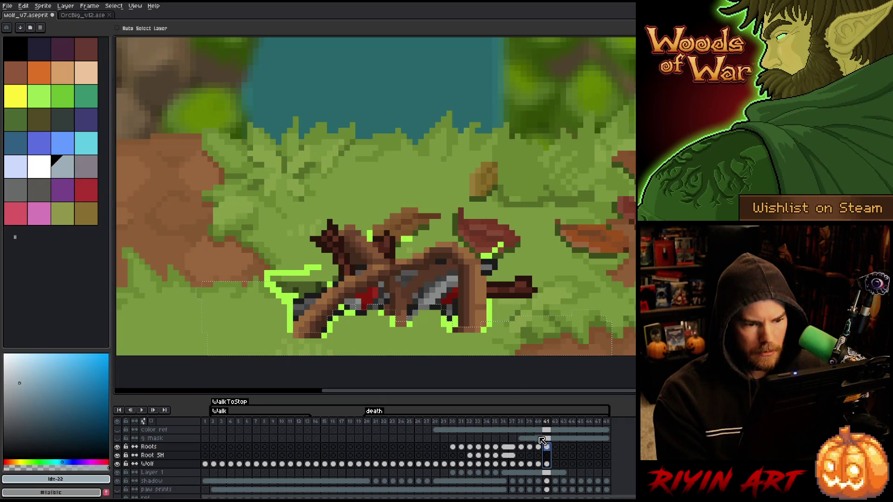
{"action": "left_click", "coordinate": [549, 465]}
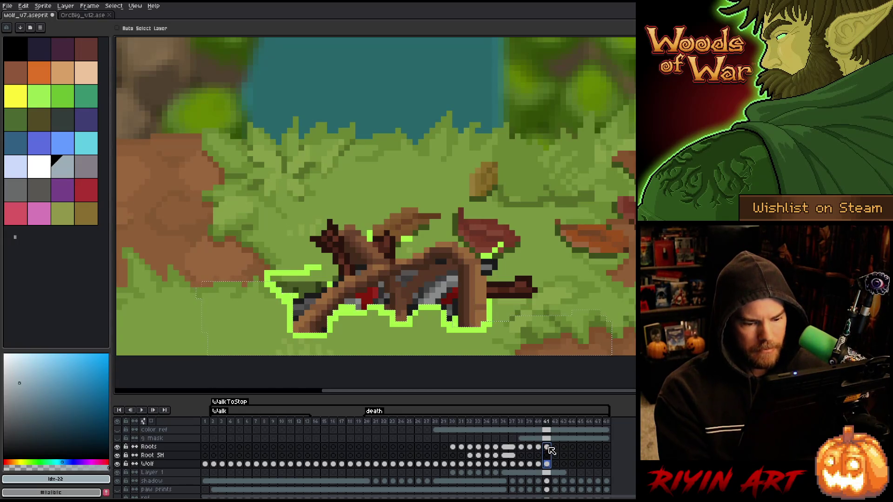
{"action": "left_click", "coordinate": [555, 448]}
- Lower the Roots, Root SH and Wolf cels one pixel on frame 42
{"action": "left_click_drag", "start_coordinate": [556, 449], "coordinate": [555, 465]}
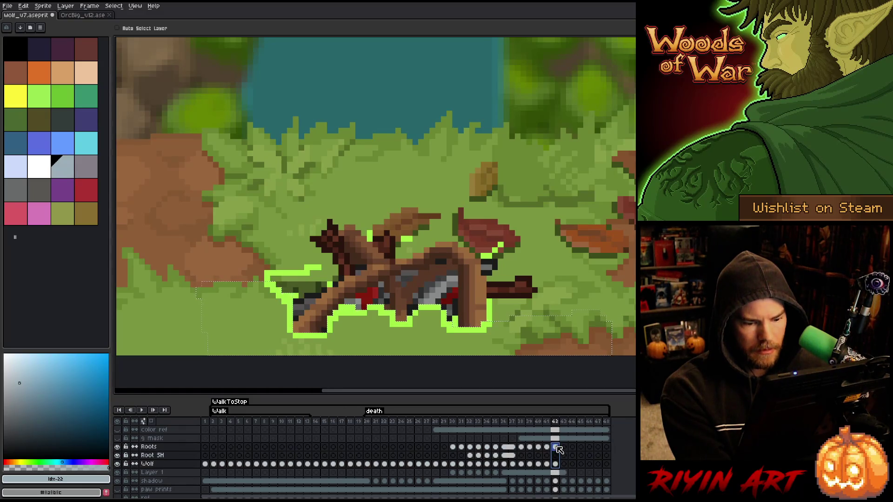
{"action": "key", "text": "ctrl+d"}
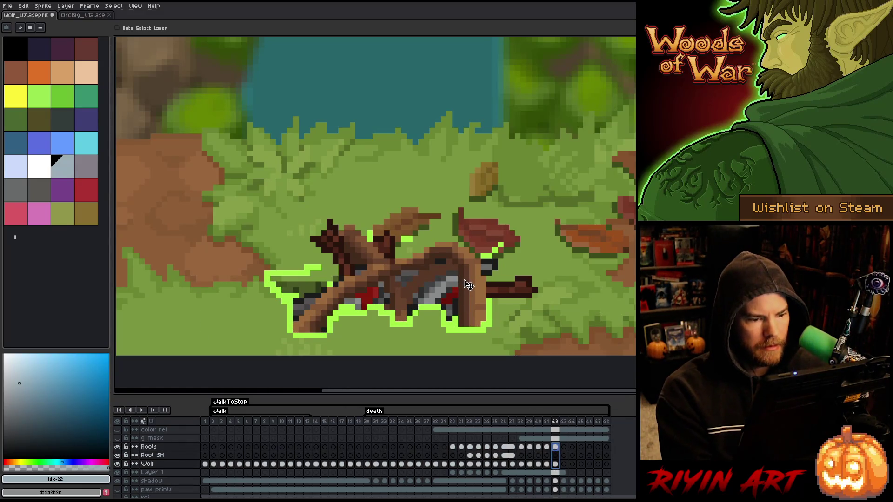
{"action": "left_click_drag", "start_coordinate": [468, 284], "coordinate": [470, 288]}
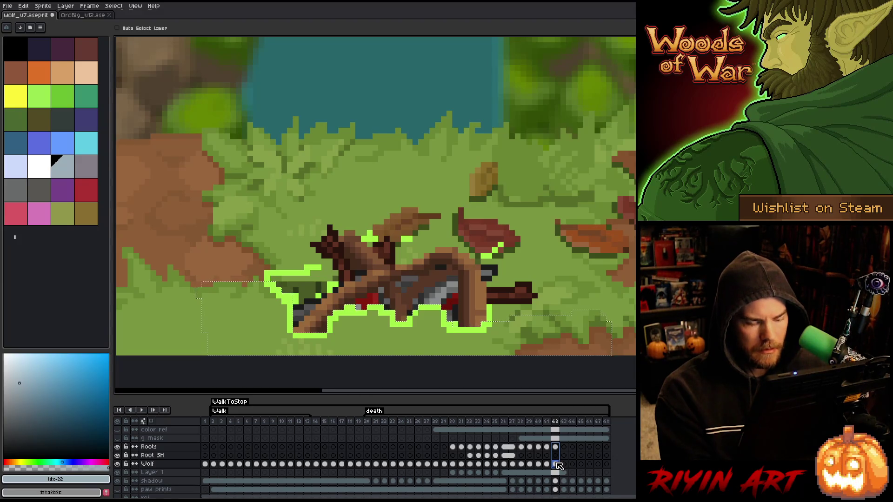
{"action": "left_click", "coordinate": [555, 464]}
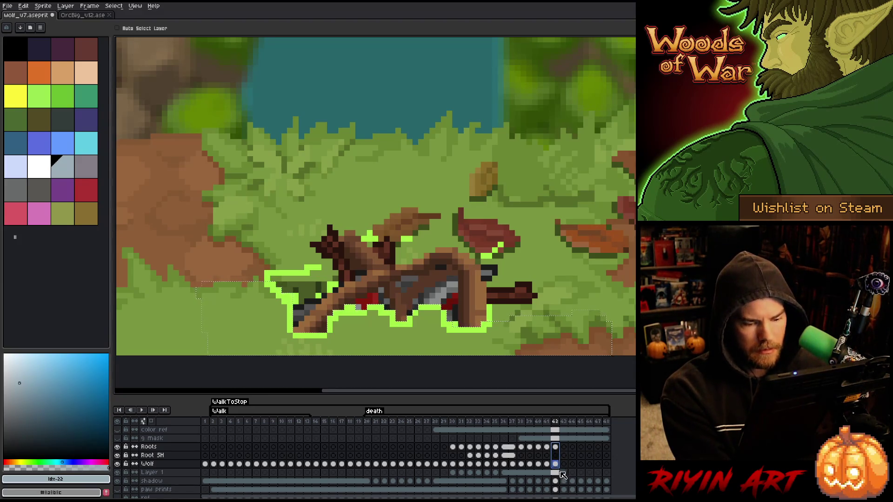
{"action": "left_click", "coordinate": [556, 447]}
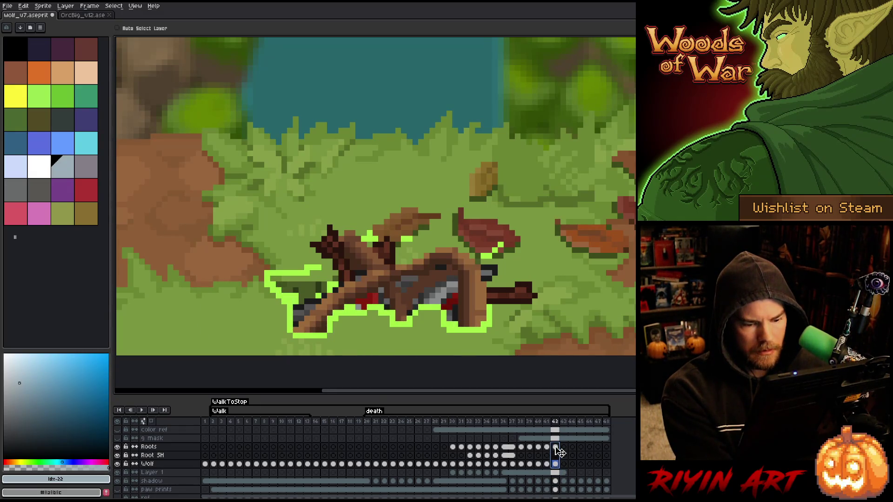
{"action": "left_click", "coordinate": [557, 447]}
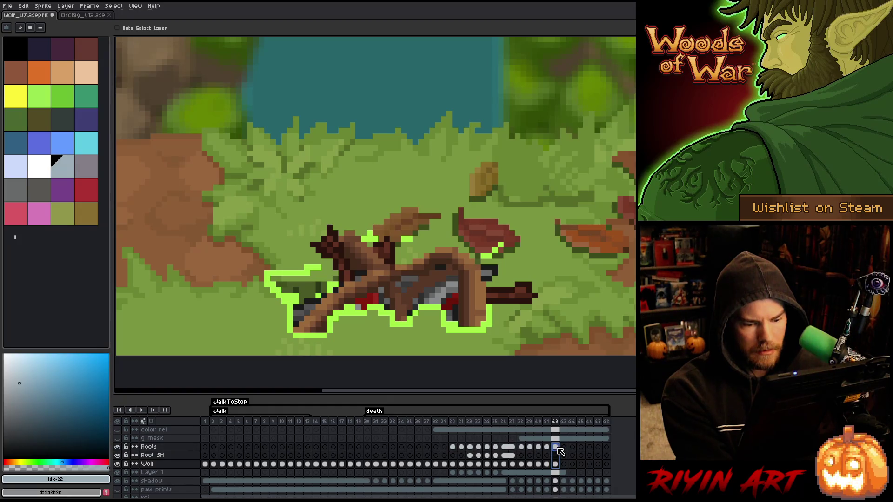
- Nudge frame 43's Roots, Root SH and Wolf cels down one pixel with the Down arrow
{"action": "left_click", "coordinate": [563, 447]}
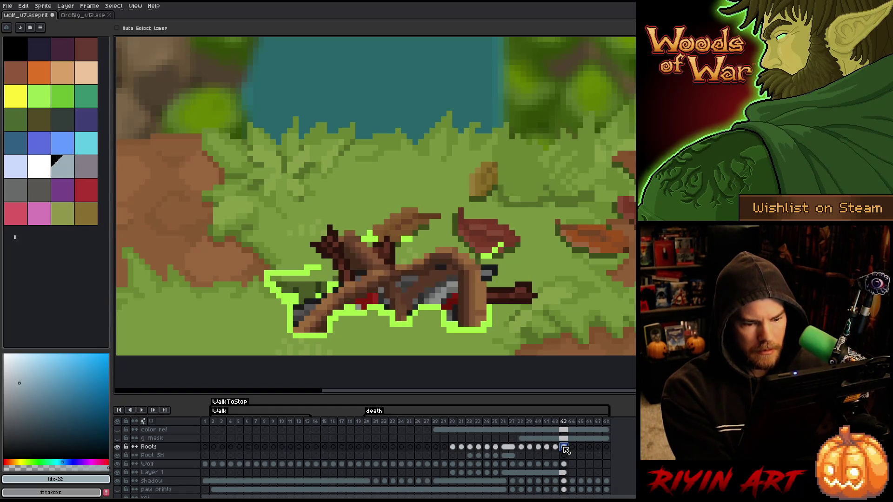
{"action": "left_click_drag", "start_coordinate": [563, 464], "coordinate": [564, 447]}
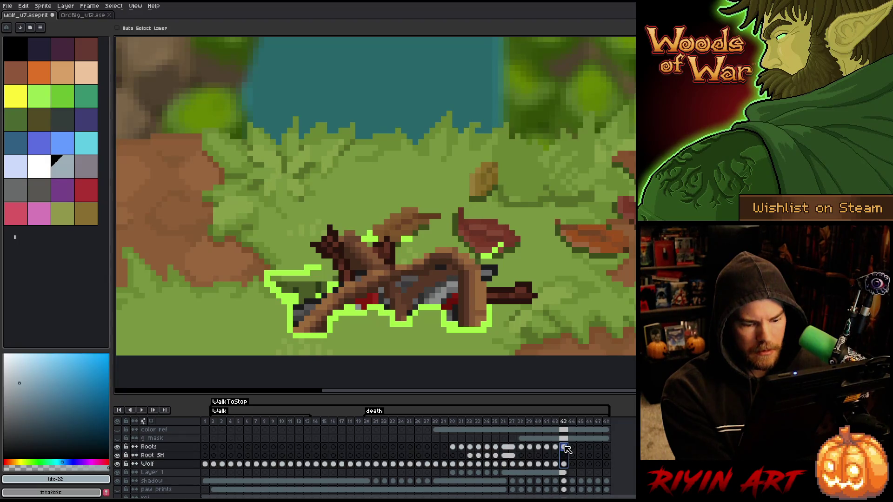
{"action": "key", "text": "Down"}
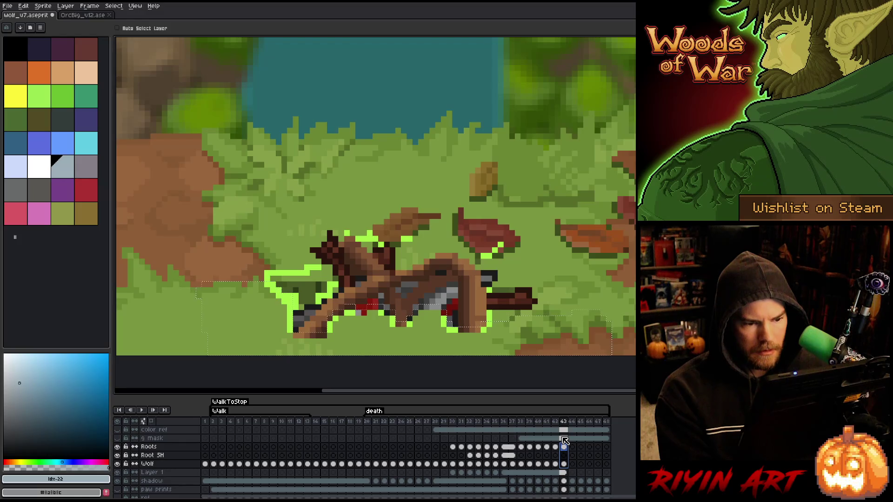
{"action": "left_click", "coordinate": [565, 464]}
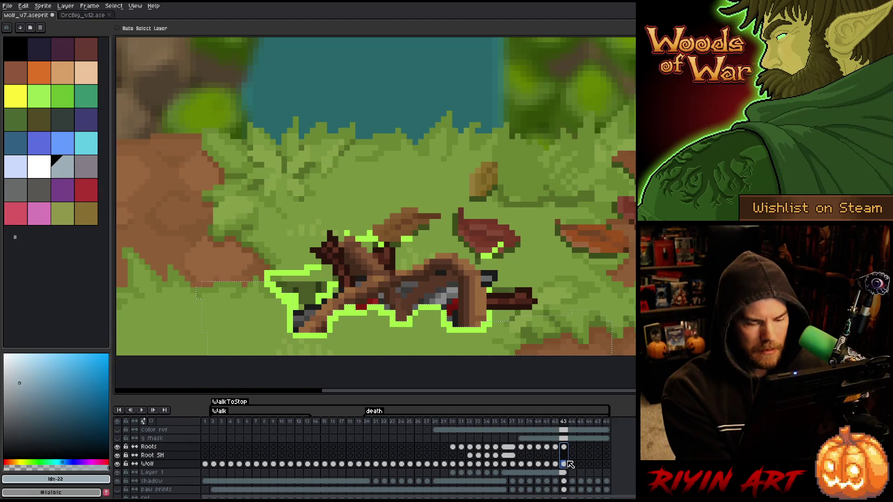
{"action": "left_click", "coordinate": [572, 447]}
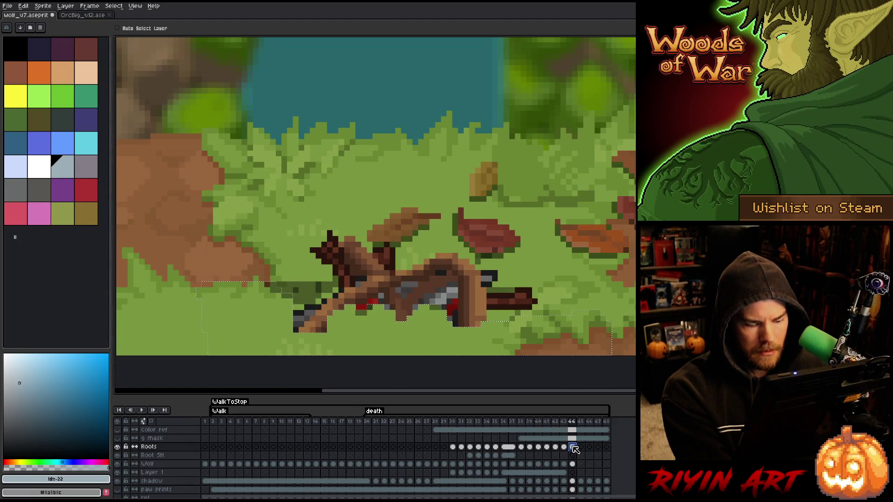
- Extend Layer 1's linked cel across frames 36 to 48
{"action": "left_click_drag", "start_coordinate": [503, 472], "coordinate": [610, 477]}
{"action": "right_click", "coordinate": [611, 477]}
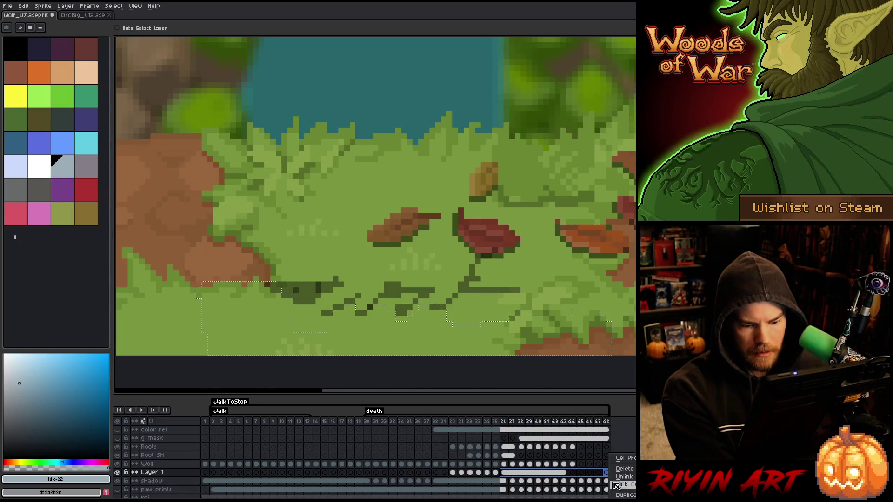
{"action": "left_click", "coordinate": [601, 475]}
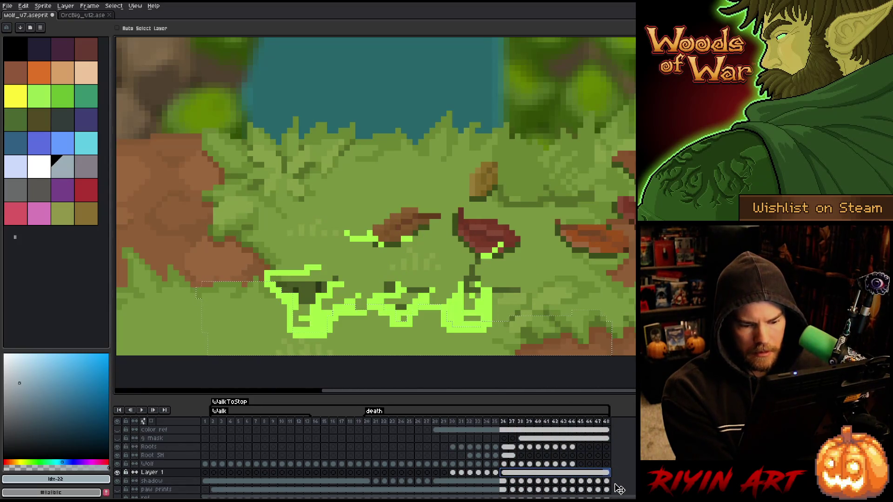
- Shift the wolf and roots down one pixel on frame 44
{"action": "left_click", "coordinate": [573, 447]}
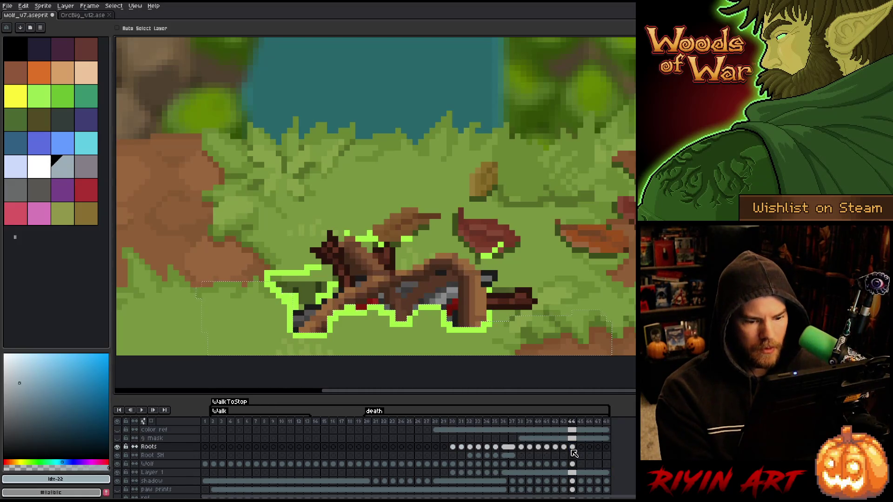
{"action": "left_click_drag", "start_coordinate": [572, 450], "coordinate": [572, 463]}
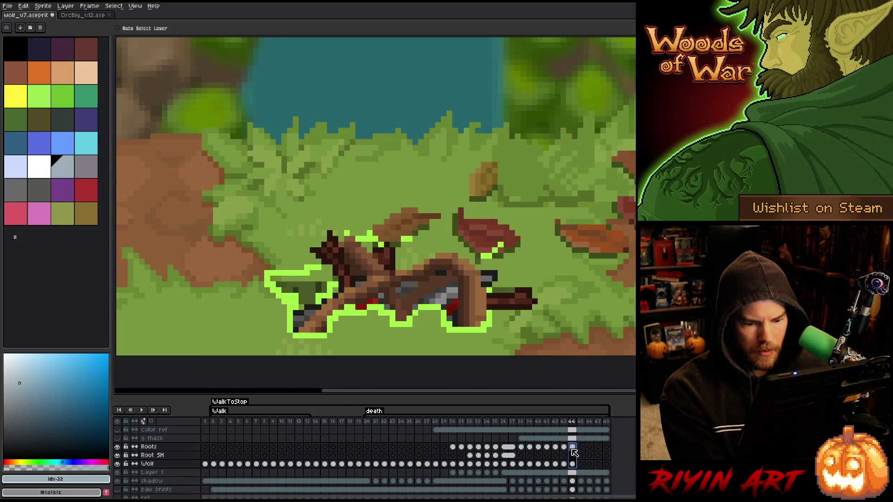
{"action": "left_click_drag", "start_coordinate": [472, 293], "coordinate": [473, 297]}
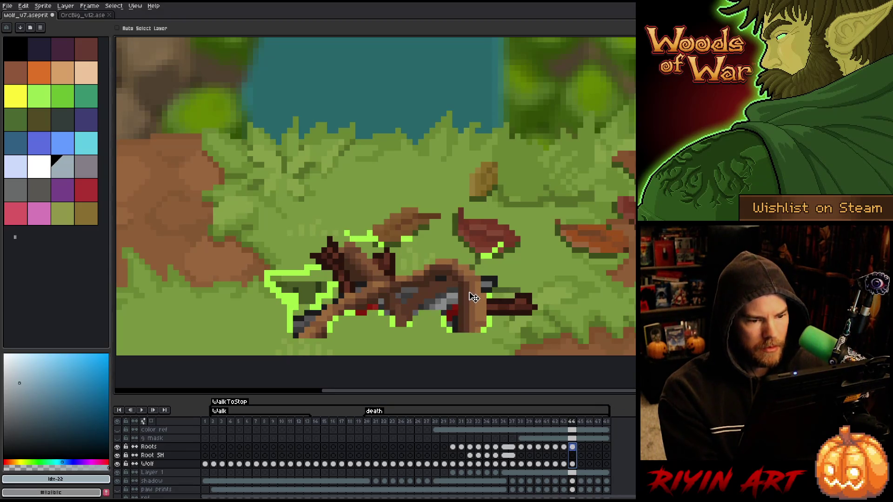
{"action": "left_click", "coordinate": [573, 445]}
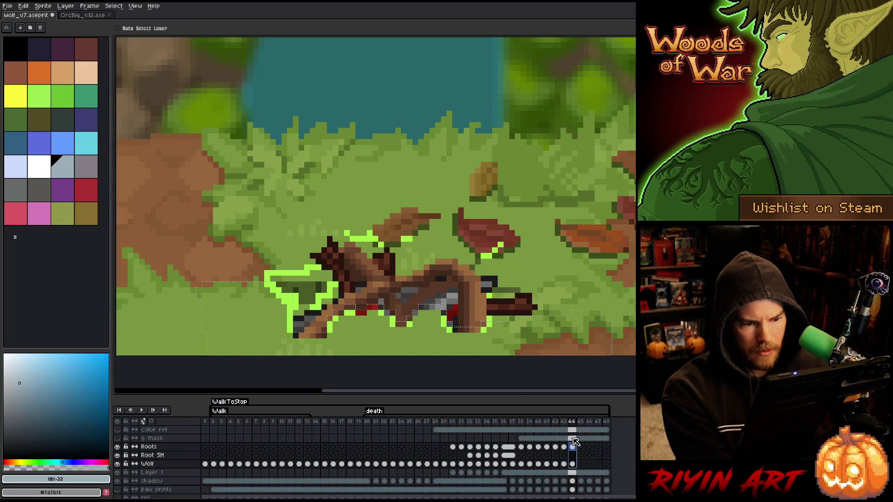
{"action": "left_click", "coordinate": [577, 454]}
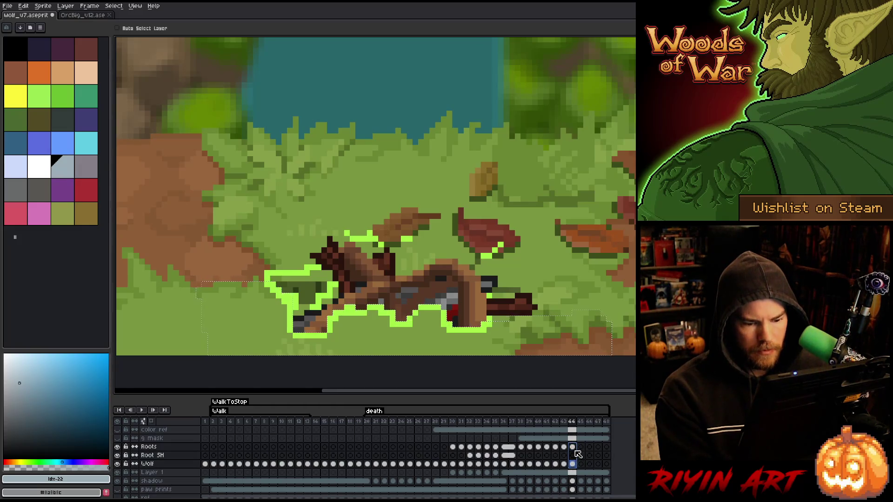
- Paste the wolf into frame 45 and move its Roots, Root SH and Wolf cels down one pixel
{"action": "left_click", "coordinate": [582, 446]}
{"action": "key", "text": "ctrl+v"}
{"action": "left_click_drag", "start_coordinate": [582, 448], "coordinate": [581, 464]}
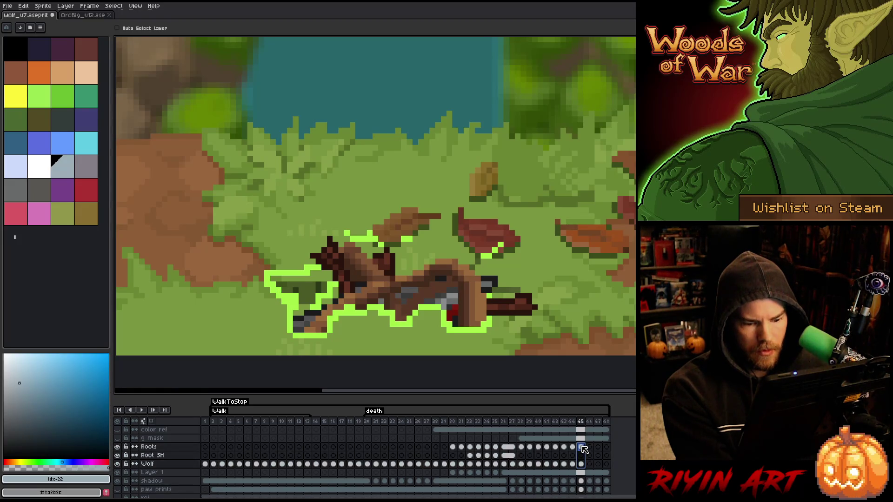
{"action": "left_click_drag", "start_coordinate": [470, 291], "coordinate": [472, 298]}
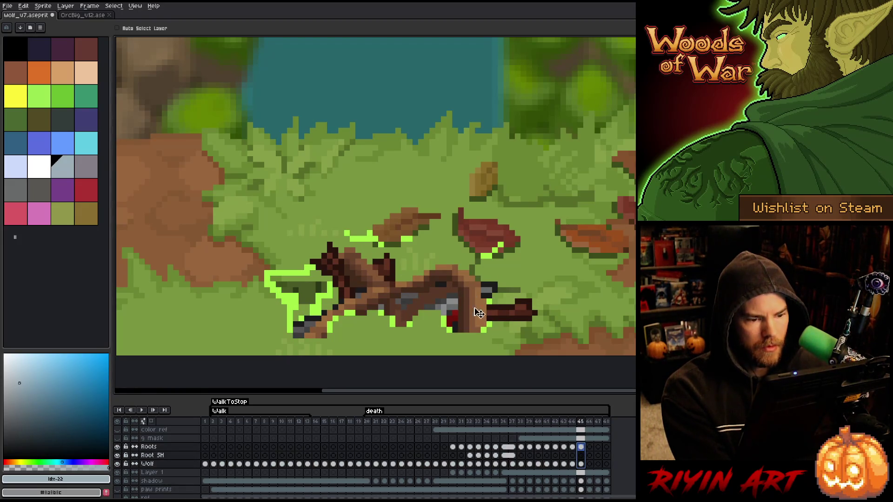
{"action": "left_click", "coordinate": [581, 447]}
{"action": "left_click_drag", "start_coordinate": [582, 447], "coordinate": [581, 465]}
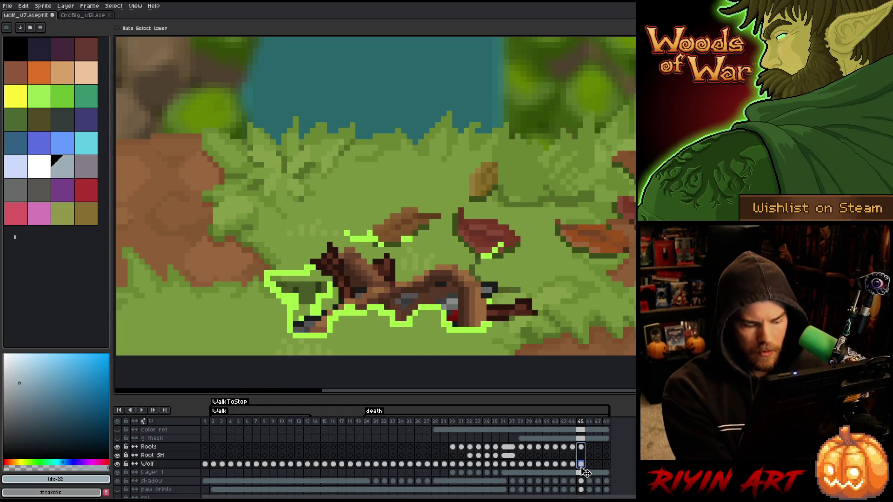
- Nudge the Roots, Root SH and Wolf cels down on frames 46 and 47
{"action": "left_click", "coordinate": [590, 447]}
{"action": "left_click_drag", "start_coordinate": [590, 464], "coordinate": [591, 451]}
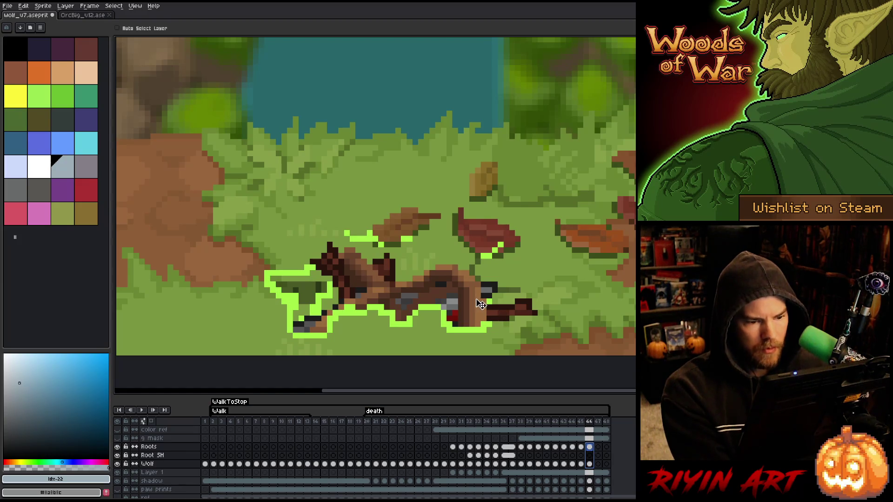
{"action": "key", "text": "ctrl+z"}
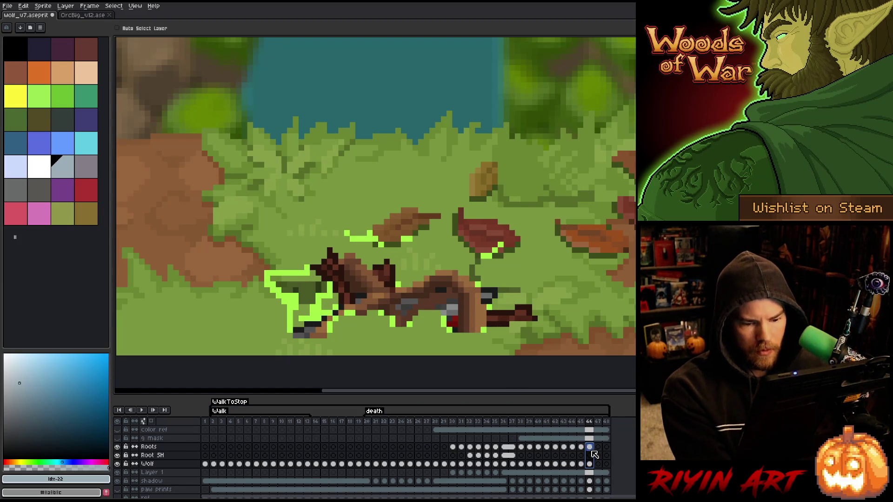
{"action": "key", "text": "ctrl+z"}
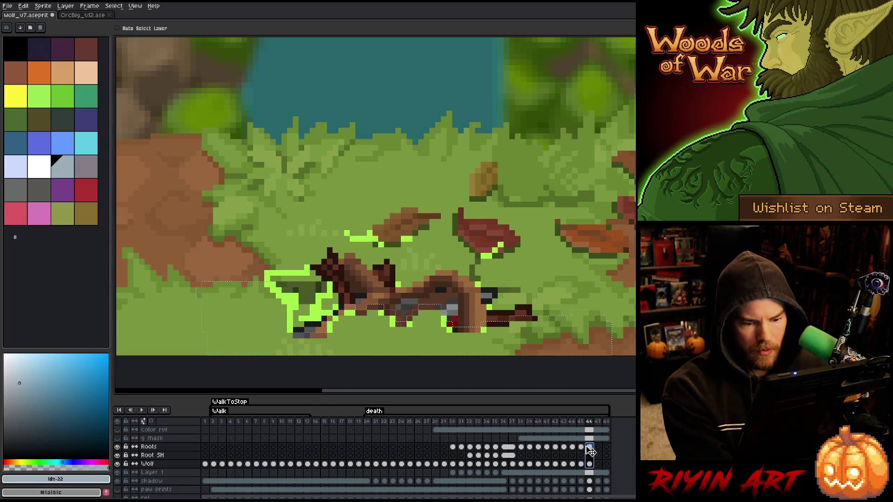
{"action": "key", "text": "ctrl+z"}
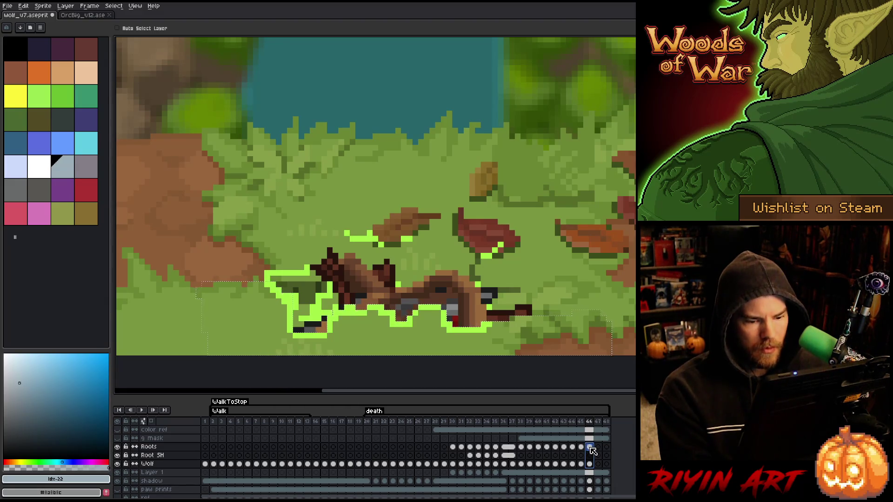
{"action": "left_click_drag", "start_coordinate": [595, 447], "coordinate": [598, 447]}
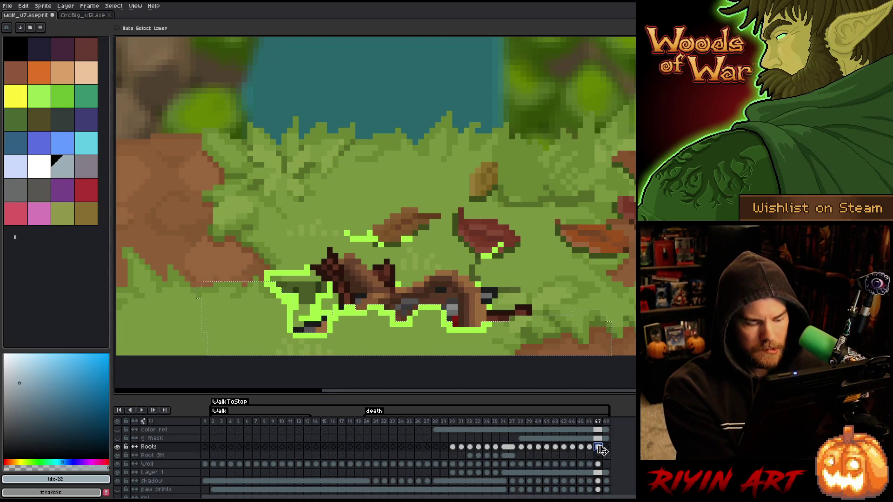
{"action": "left_click_drag", "start_coordinate": [600, 464], "coordinate": [598, 447]}
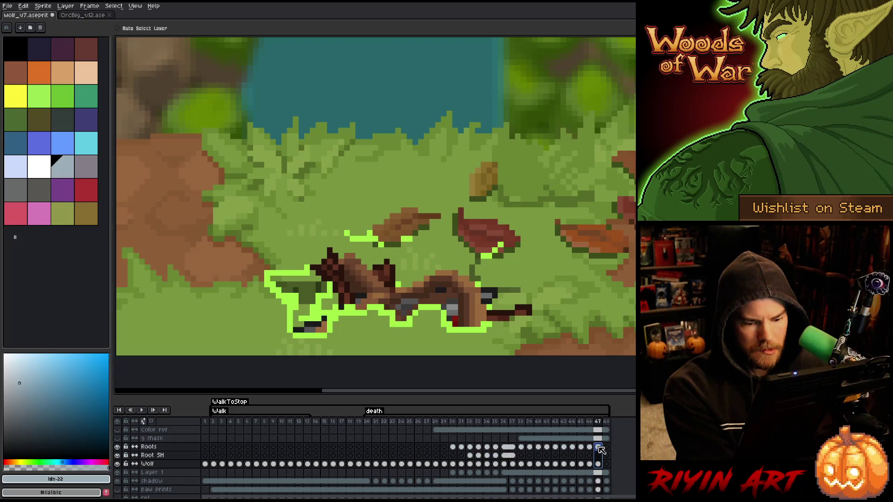
{"action": "key", "text": "ctrl+z"}
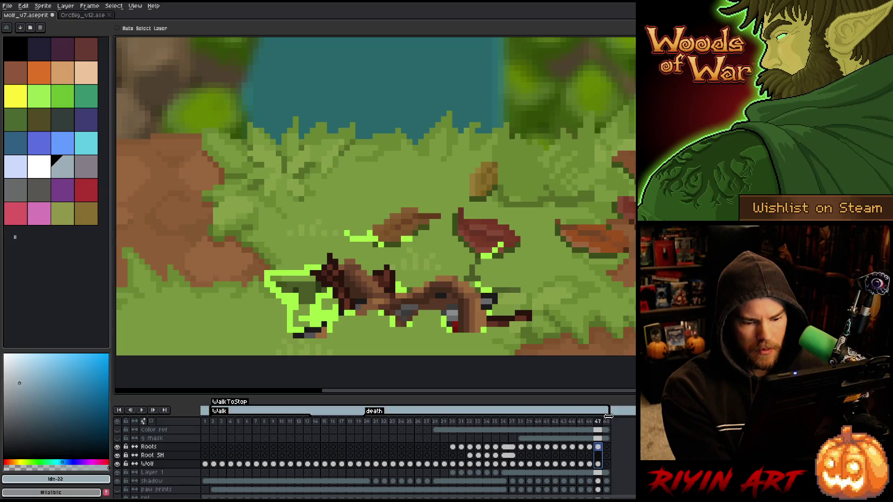
- Add new frames after frame 48 and save the file
{"action": "left_click", "coordinate": [607, 447]}
{"action": "key", "text": "alt+n"}
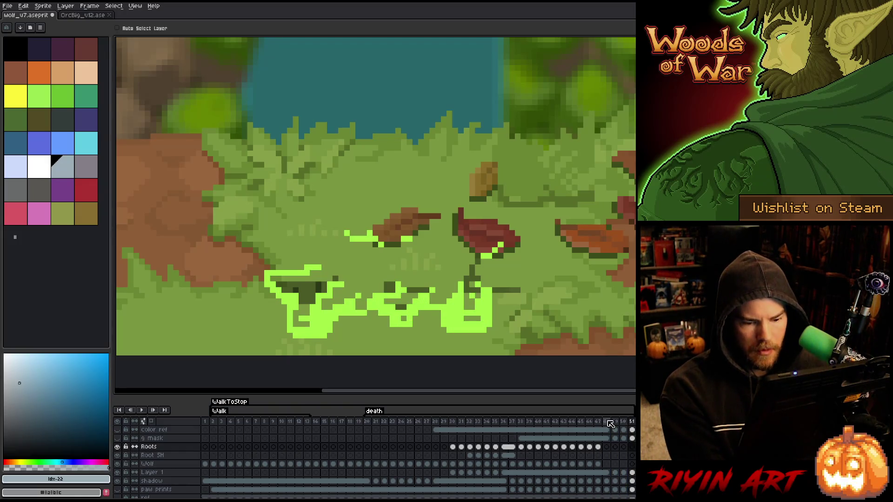
{"action": "left_click", "coordinate": [599, 464]}
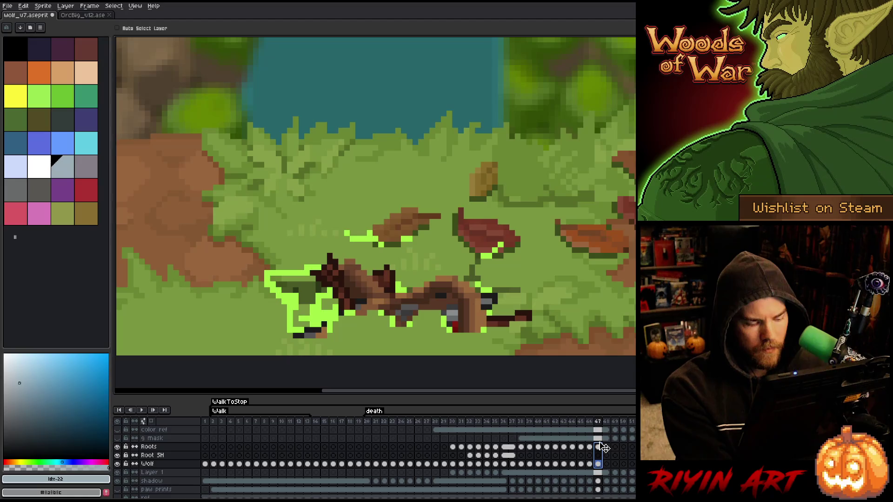
{"action": "key", "text": "ctrl+s"}
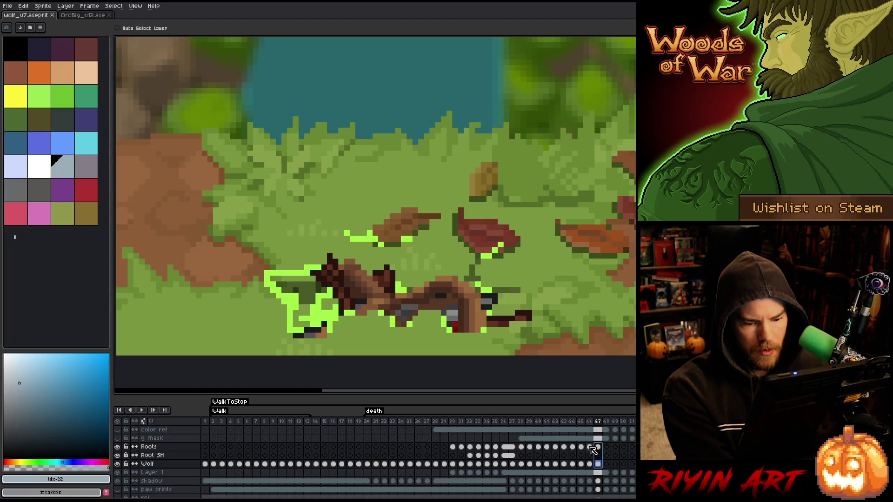
- Shift the Wolf, Root SH and Roots cels down one pixel on frame 48
{"action": "left_click", "coordinate": [590, 447]}
{"action": "left_click_drag", "start_coordinate": [599, 448], "coordinate": [603, 466]}
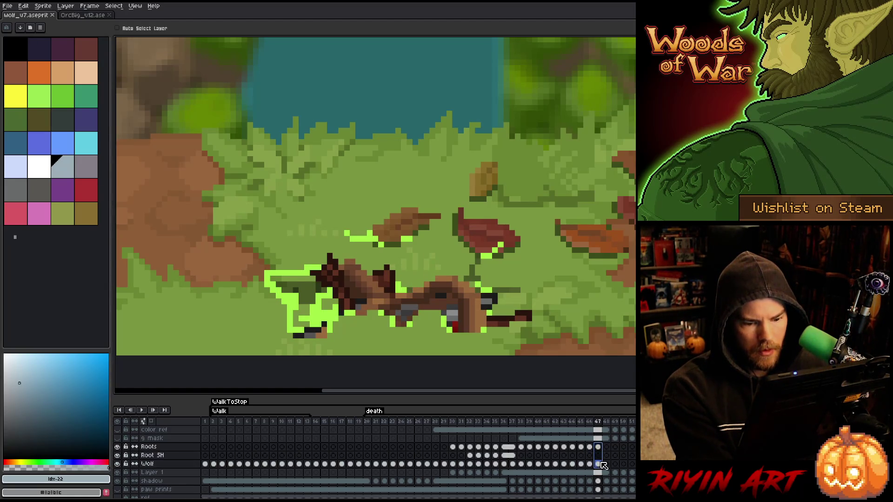
{"action": "left_click", "coordinate": [600, 448]}
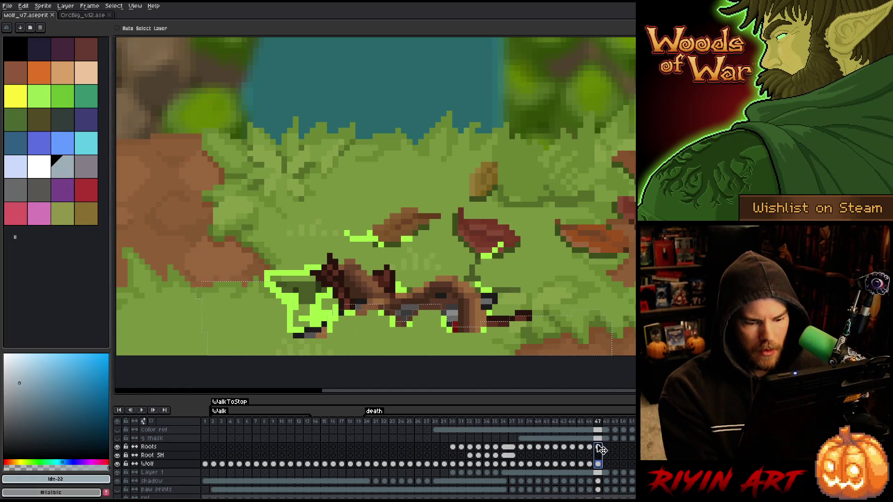
{"action": "left_click_drag", "start_coordinate": [600, 450], "coordinate": [601, 464]}
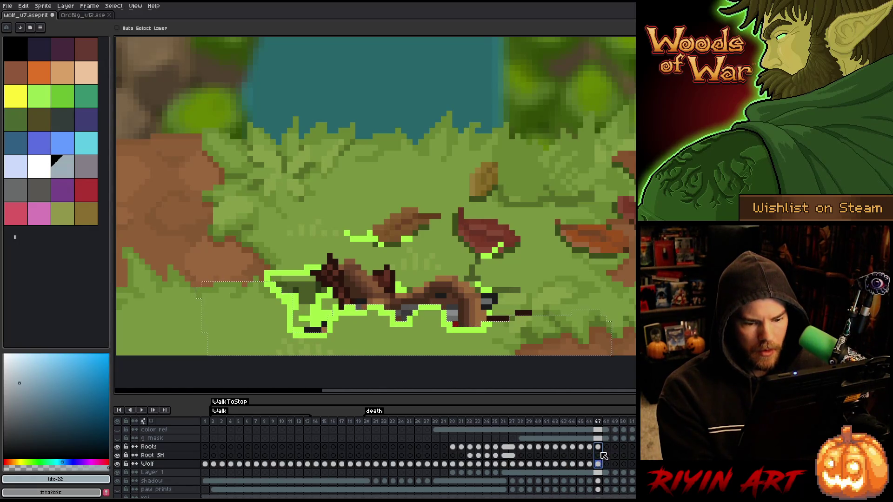
{"action": "left_click_drag", "start_coordinate": [603, 454], "coordinate": [610, 450]}
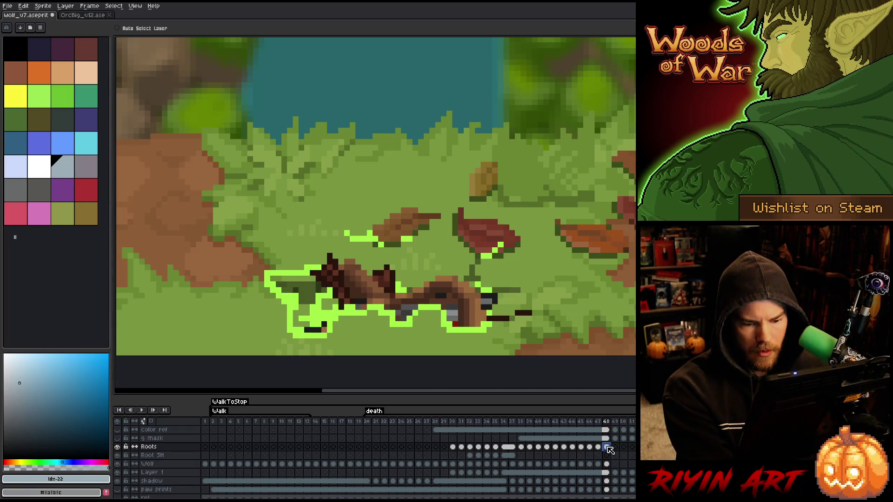
{"action": "left_click", "coordinate": [608, 464]}
{"action": "left_click_drag", "start_coordinate": [607, 464], "coordinate": [607, 447]}
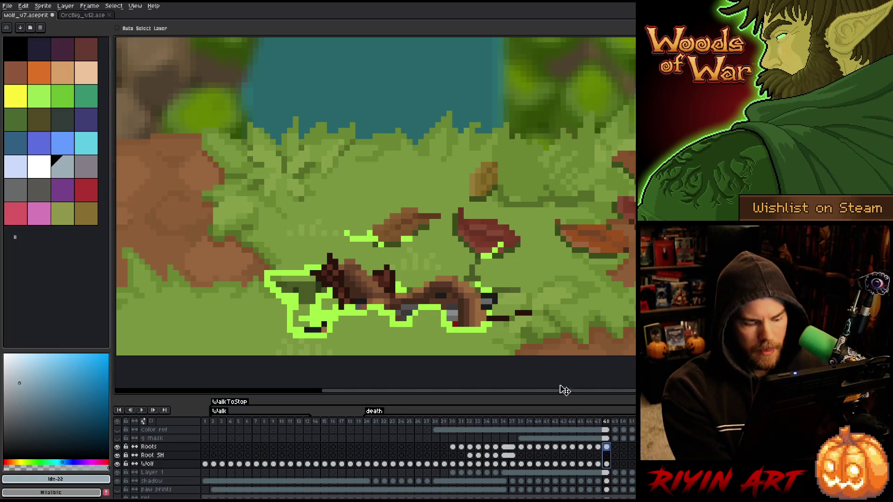
{"action": "left_click_drag", "start_coordinate": [473, 311], "coordinate": [474, 316]}
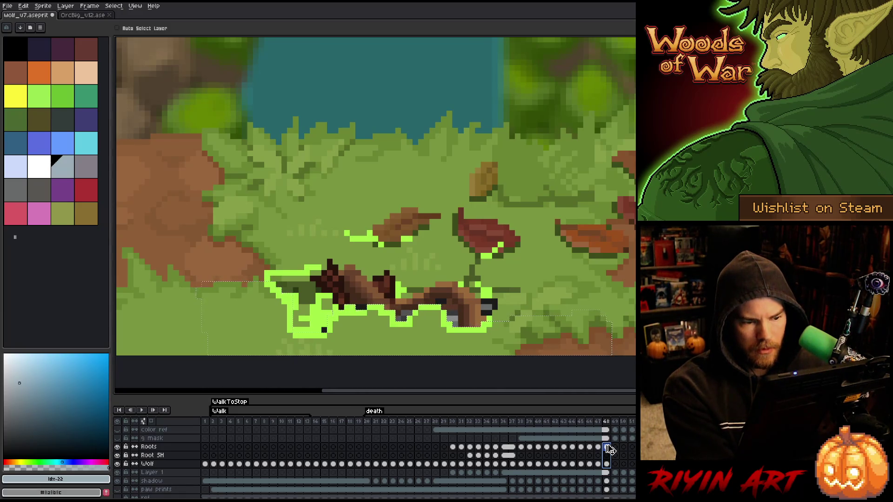
- On frame 49, select the Roots, Root SH and Wolf cels and restore the selection around the wolf
{"action": "left_click", "coordinate": [616, 447]}
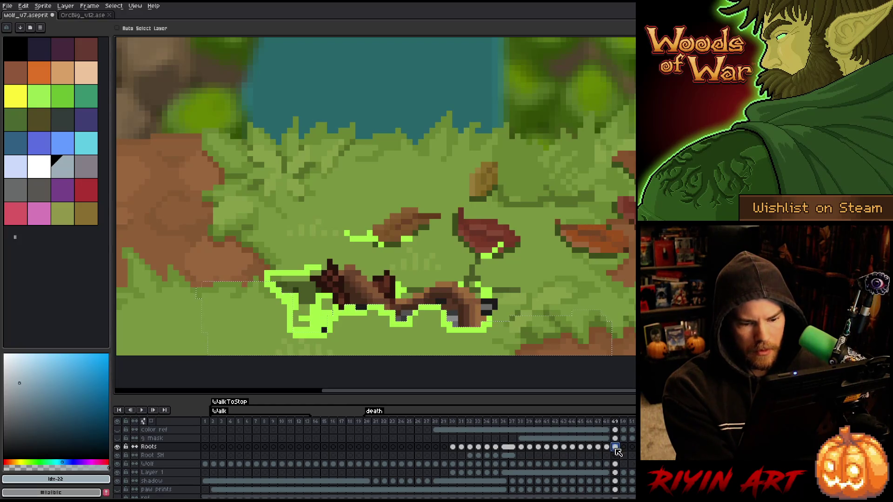
{"action": "left_click_drag", "start_coordinate": [617, 467], "coordinate": [617, 449]}
{"action": "key", "text": "ctrl+d"}
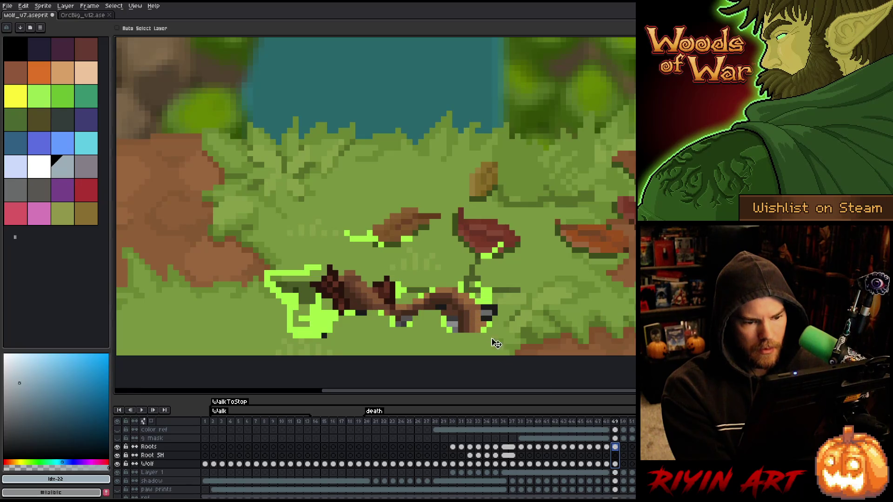
{"action": "key", "text": "ctrl+shift+d"}
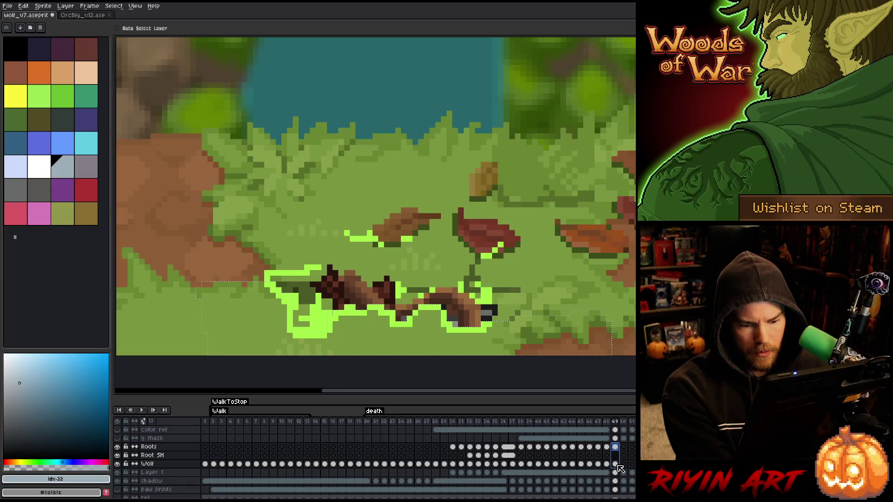
- Move the wolf one pixel down on frame 50 and reselect its Roots, Root SH and Wolf cels
{"action": "left_click", "coordinate": [623, 447]}
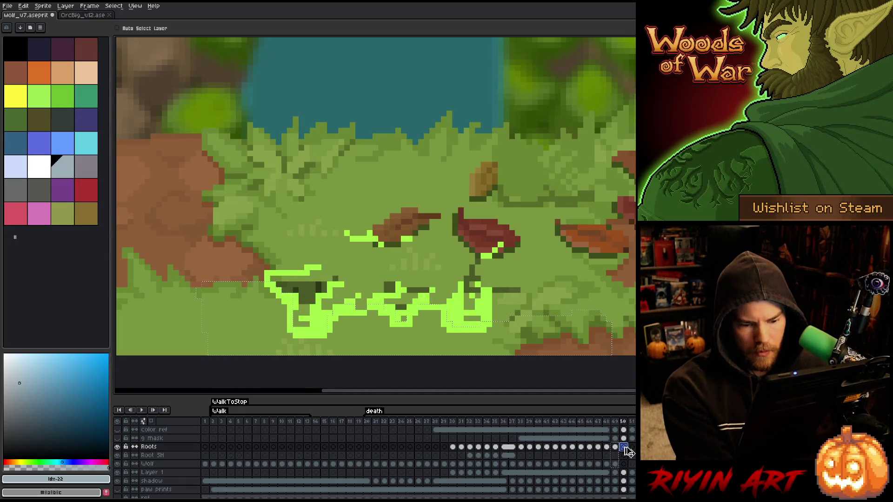
{"action": "key", "text": "v"}
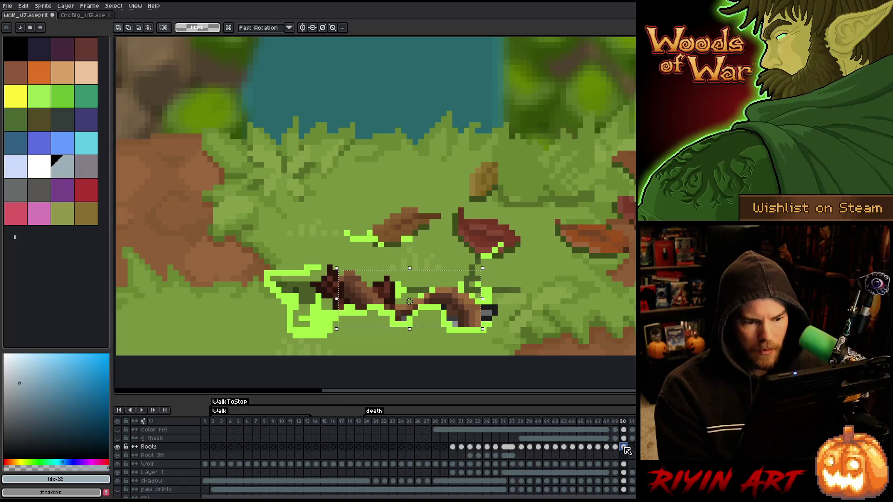
{"action": "left_click_drag", "start_coordinate": [624, 448], "coordinate": [624, 464]}
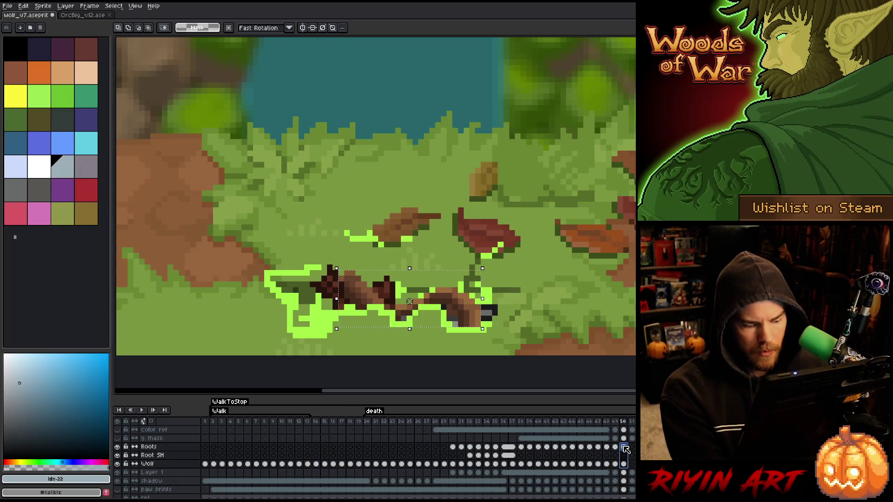
{"action": "left_click_drag", "start_coordinate": [478, 322], "coordinate": [479, 325]}
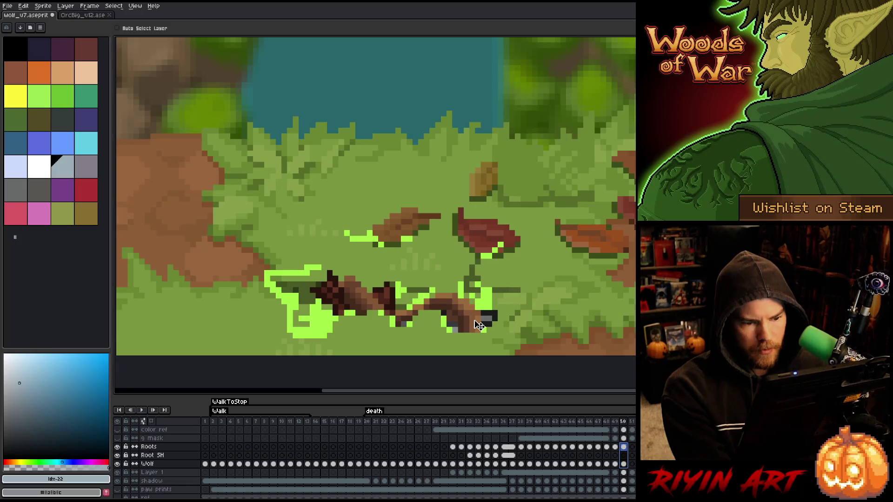
{"action": "left_click", "coordinate": [625, 446]}
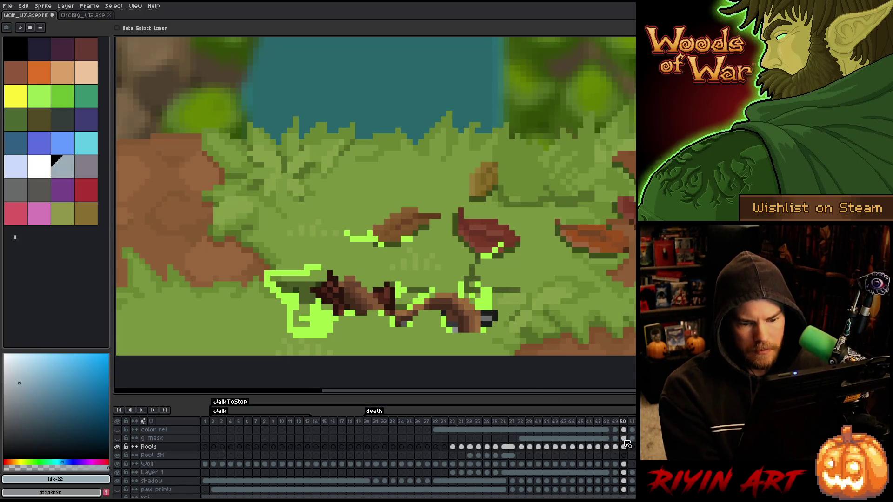
{"action": "left_click", "coordinate": [624, 464]}
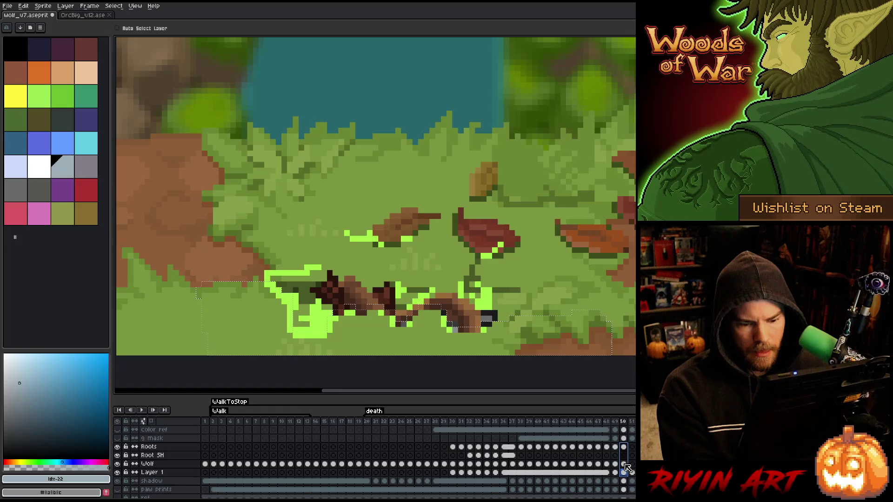
{"action": "left_click", "coordinate": [625, 454], "text": "shift"}
{"action": "left_click", "coordinate": [626, 447], "text": "shift"}
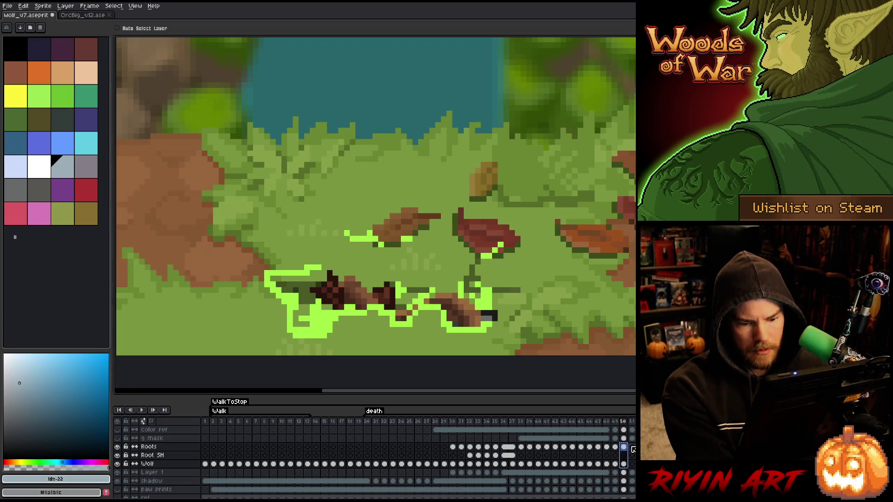
- Sink frame 51's Roots, Root SH and Wolf cels about 12 pixels lower
{"action": "left_click", "coordinate": [632, 448]}
{"action": "left_click_drag", "start_coordinate": [633, 464], "coordinate": [633, 448]}
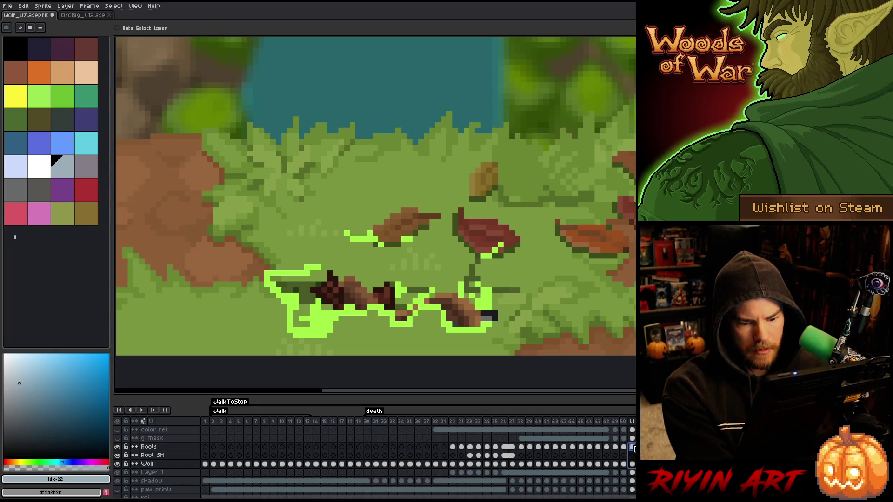
{"action": "left_click_drag", "start_coordinate": [462, 313], "coordinate": [465, 320]}
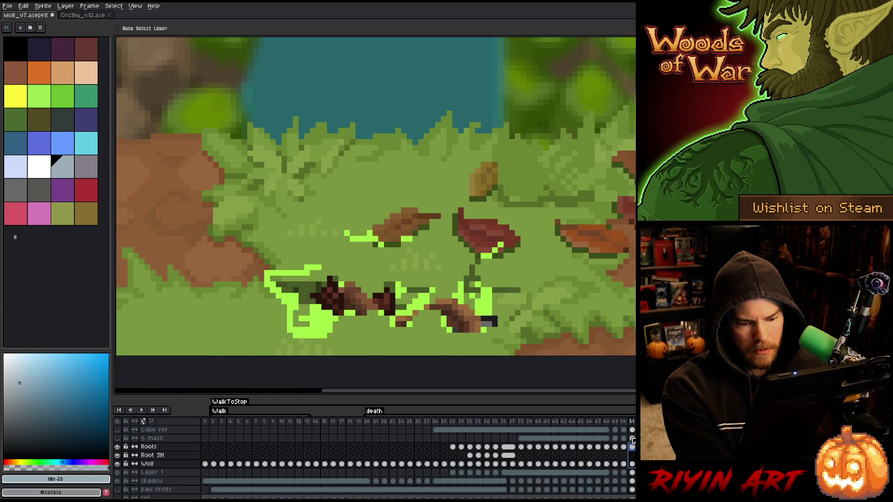
{"action": "left_click_drag", "start_coordinate": [633, 450], "coordinate": [634, 465]}
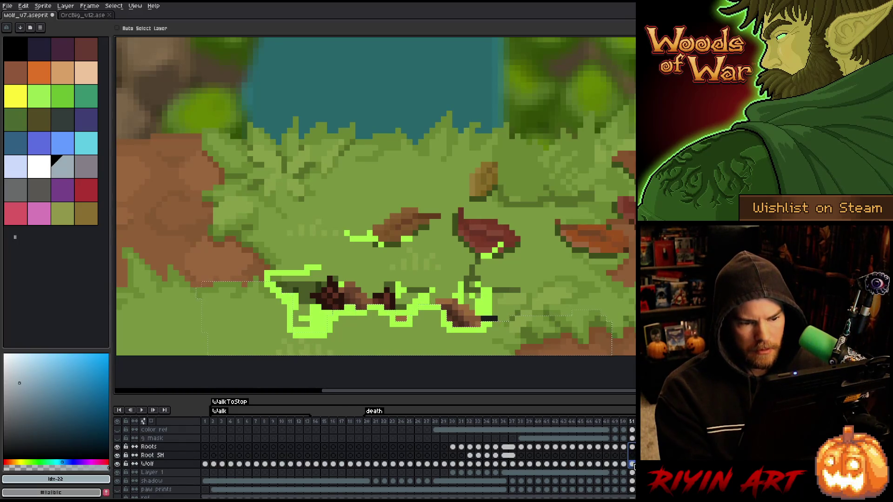
{"action": "left_click", "coordinate": [632, 447]}
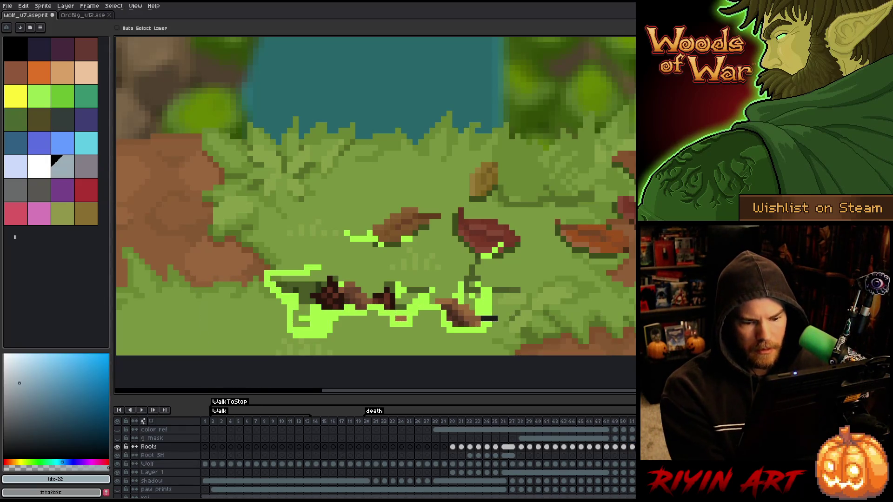
{"action": "left_click_drag", "start_coordinate": [632, 447], "coordinate": [632, 464]}
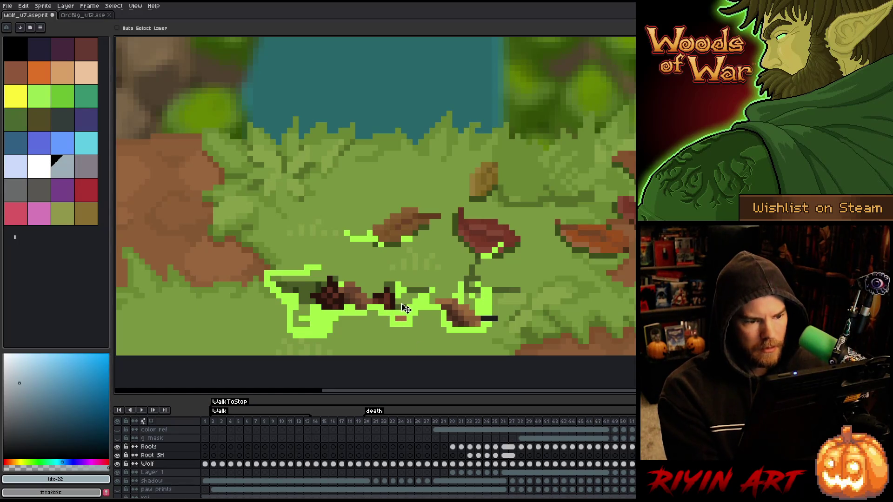
{"action": "left_click_drag", "start_coordinate": [389, 303], "coordinate": [391, 309]}
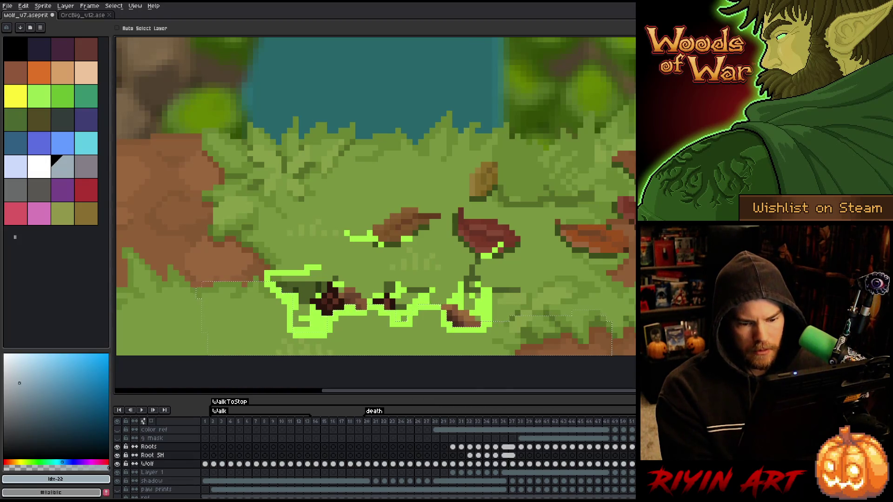
- Check the Roots and Root SH layers' visibility, then sink the frame 51 wolf pixels about 9 pixels
{"action": "left_click_drag", "start_coordinate": [117, 447], "coordinate": [117, 455]}
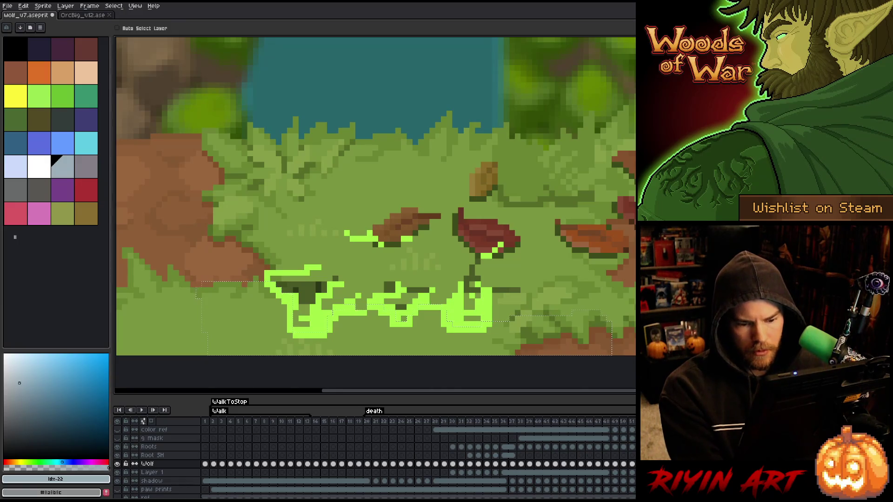
{"action": "left_click", "coordinate": [118, 446]}
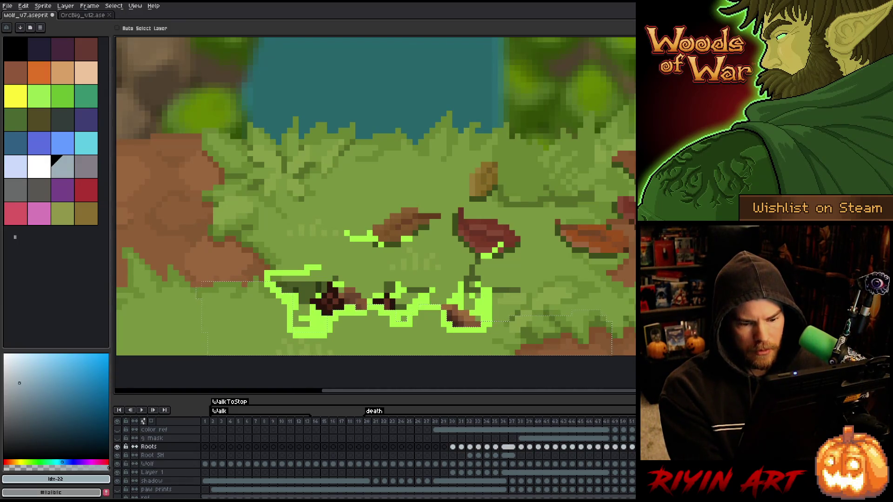
{"action": "left_click", "coordinate": [632, 447]}
{"action": "key", "text": "Return"}
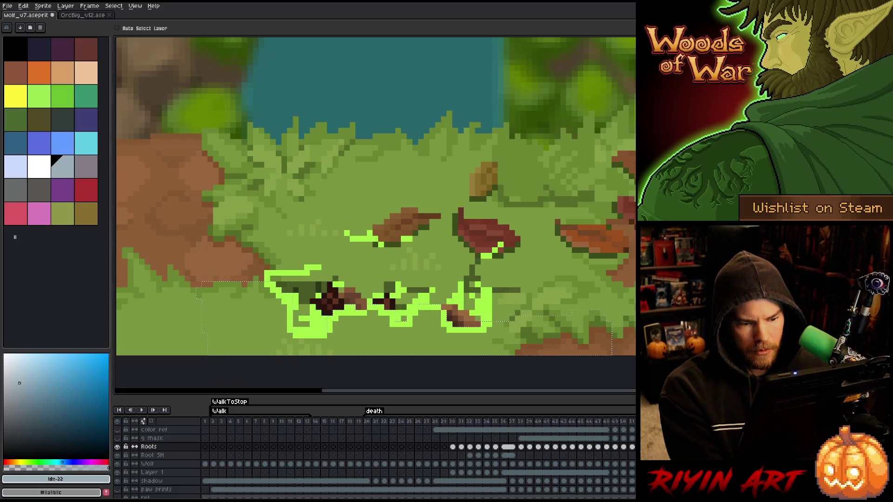
{"action": "left_click", "coordinate": [148, 464], "text": "shift"}
{"action": "key", "text": "ctrl+d"}
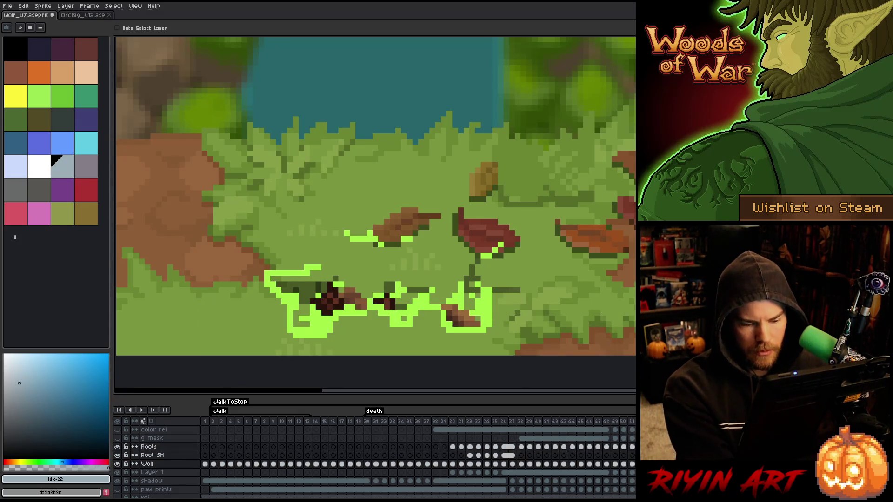
{"action": "left_click", "coordinate": [149, 447]}
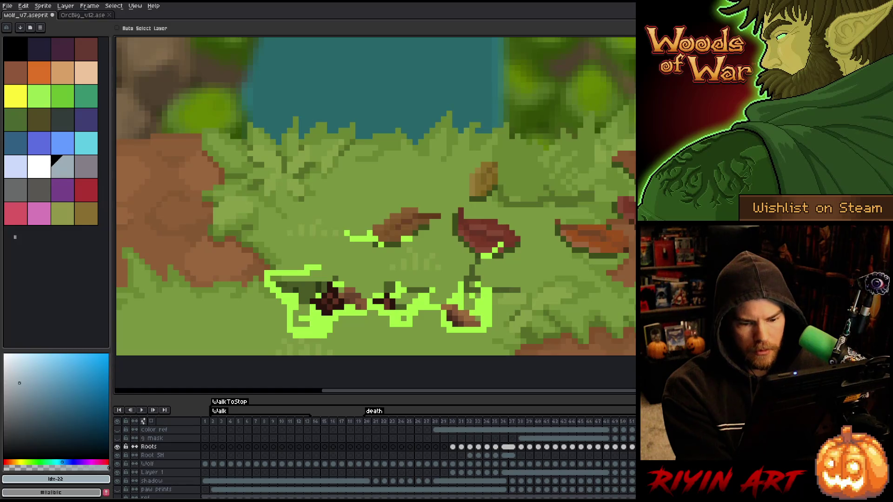
{"action": "left_click", "coordinate": [148, 464], "text": "shift"}
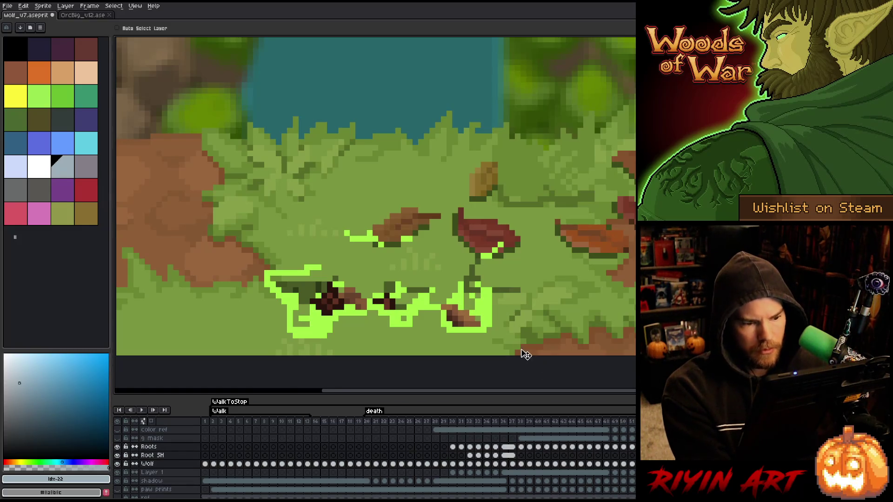
{"action": "left_click_drag", "start_coordinate": [470, 326], "coordinate": [468, 329]}
- Reselect and clear the wolf and lower root areas, re-picking the Roots, Root SH and Wolf cels on frame 51
{"action": "key", "text": "ctrl+shift+d"}
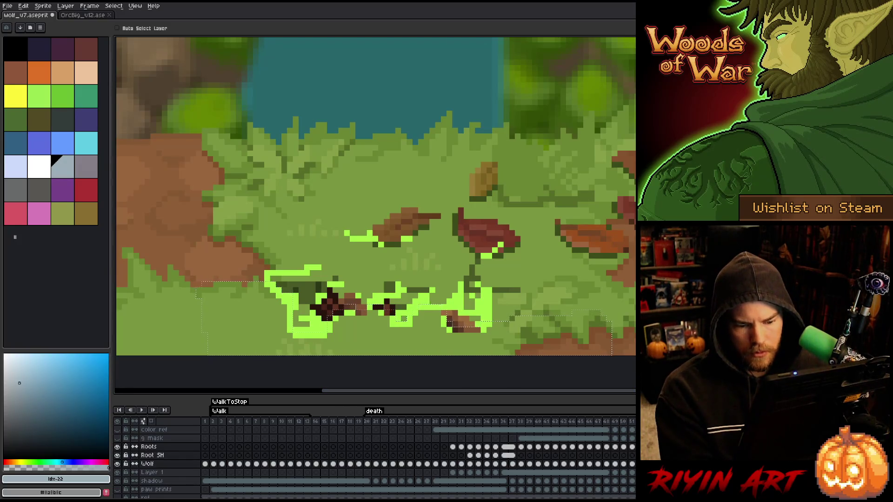
{"action": "key", "text": "ctrl+d"}
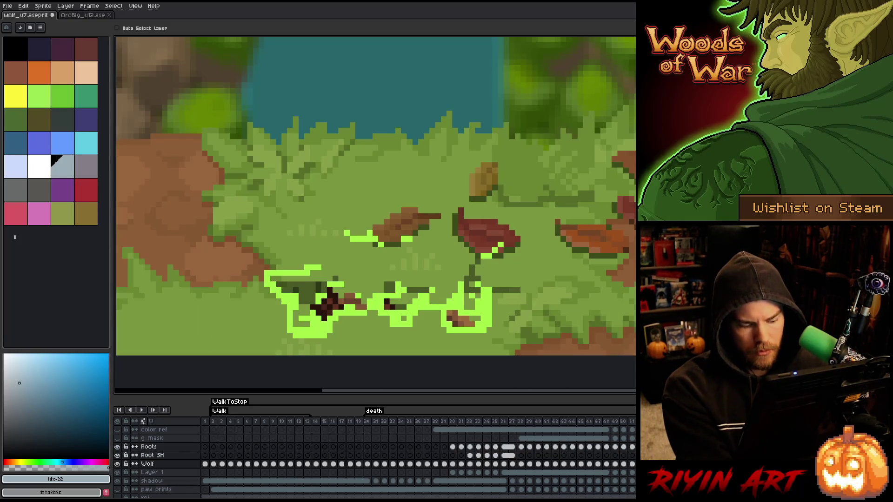
{"action": "left_click", "coordinate": [149, 447]}
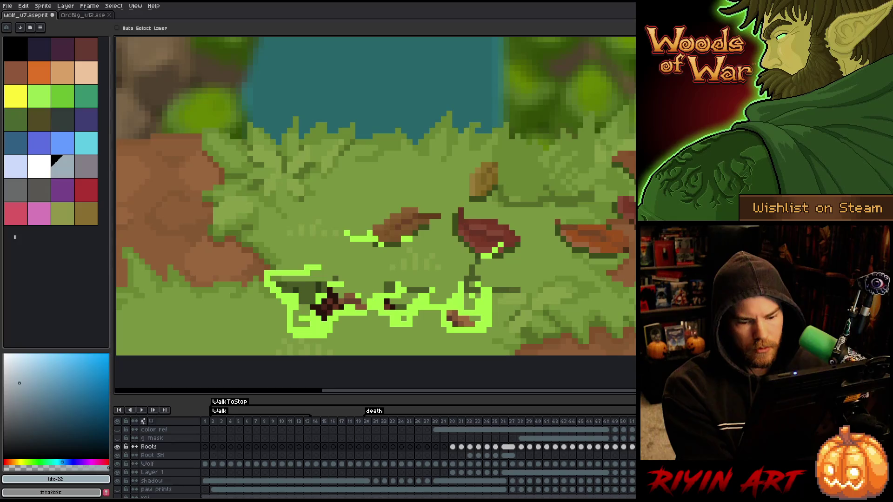
{"action": "left_click", "coordinate": [147, 464], "text": "shift"}
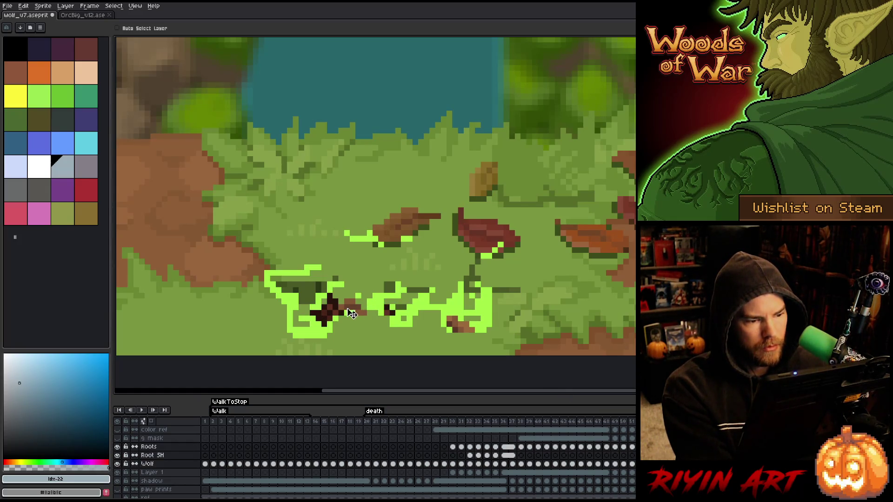
{"action": "key", "text": "ctrl+shift+d"}
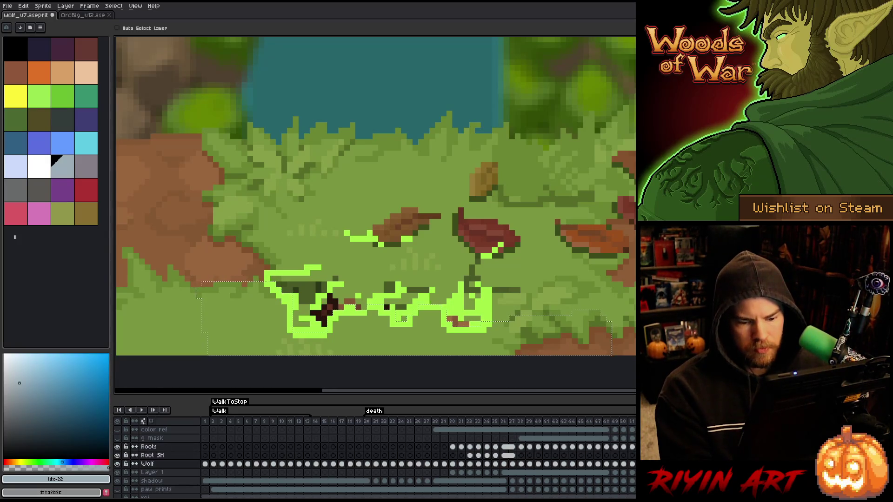
{"action": "key", "text": "ctrl+d"}
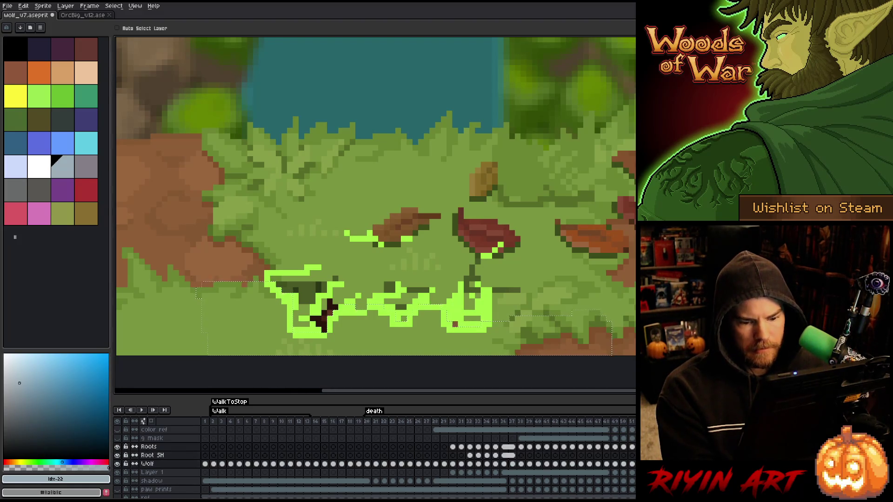
{"action": "left_click", "coordinate": [149, 447]}
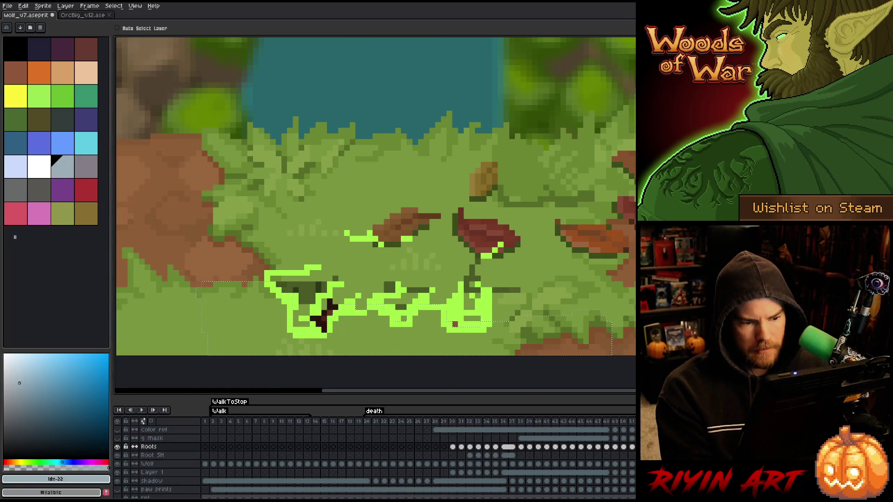
{"action": "left_click_drag", "start_coordinate": [149, 447], "coordinate": [148, 464]}
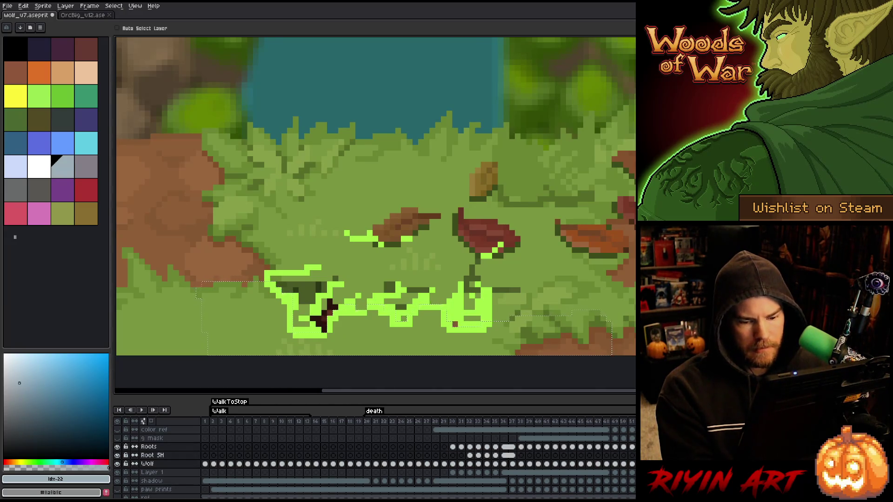
{"action": "left_click", "coordinate": [149, 446]}
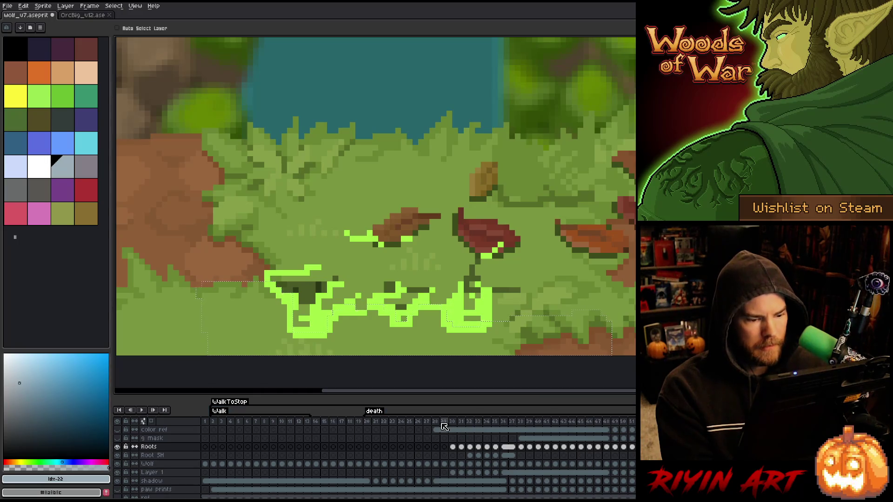
- Add a tag named 'Tag' over frames 30–51 and replay the wolf death animation
{"action": "mouse_move", "coordinate": [450, 430]}
{"action": "left_mouse_down"}
{"action": "mouse_move", "coordinate": [474, 491]}
{"action": "mouse_move", "coordinate": [635, 492]}
{"action": "left_mouse_up"}
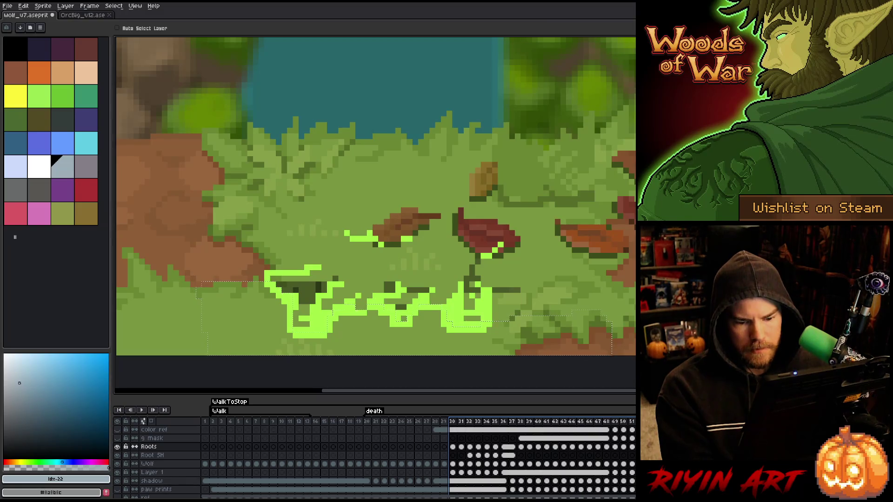
{"action": "key", "text": "alt+F2"}
{"action": "key", "text": "Return"}
{"action": "key", "text": "Return"}
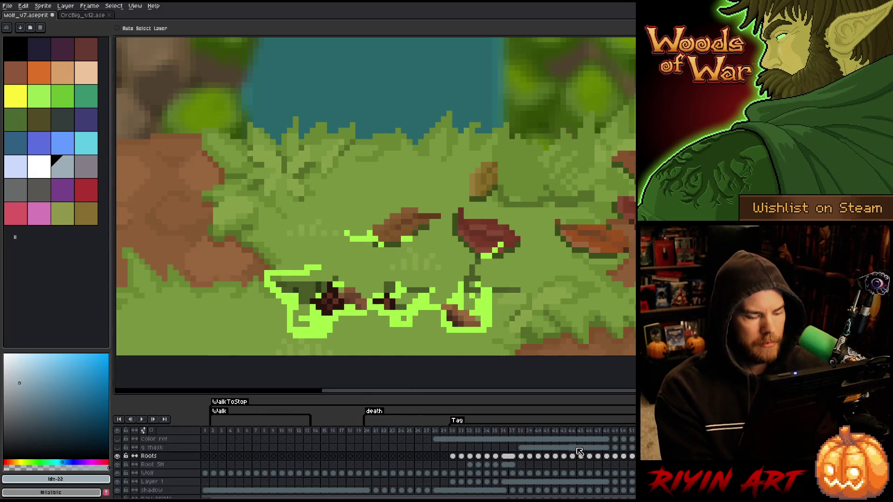
{"action": "key", "text": "Return"}
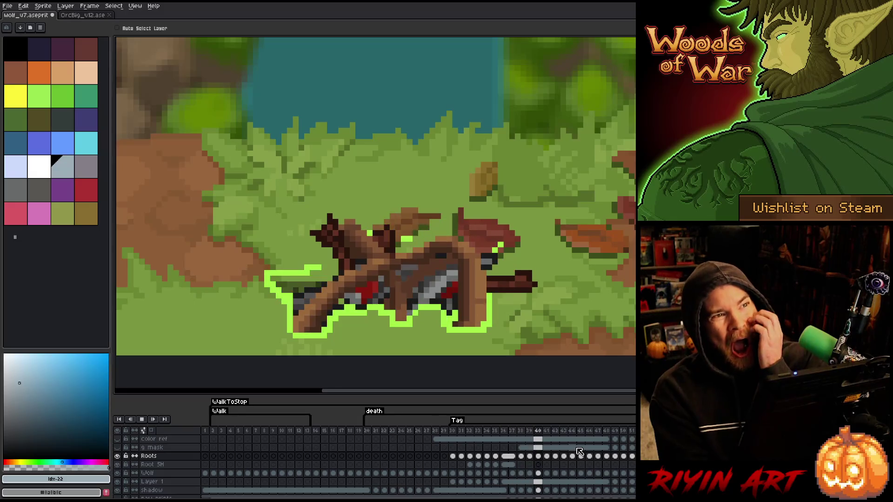
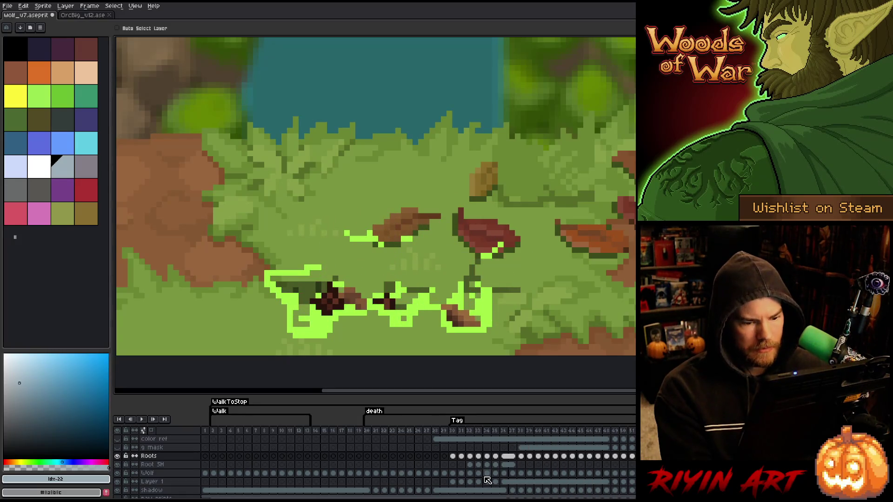
- Show the collapsing wolf at frame 38 and toggle the green outline layer's visibility to compare
{"action": "left_click", "coordinate": [521, 473]}
{"action": "left_click_drag", "start_coordinate": [335, 227], "coordinate": [400, 244]}
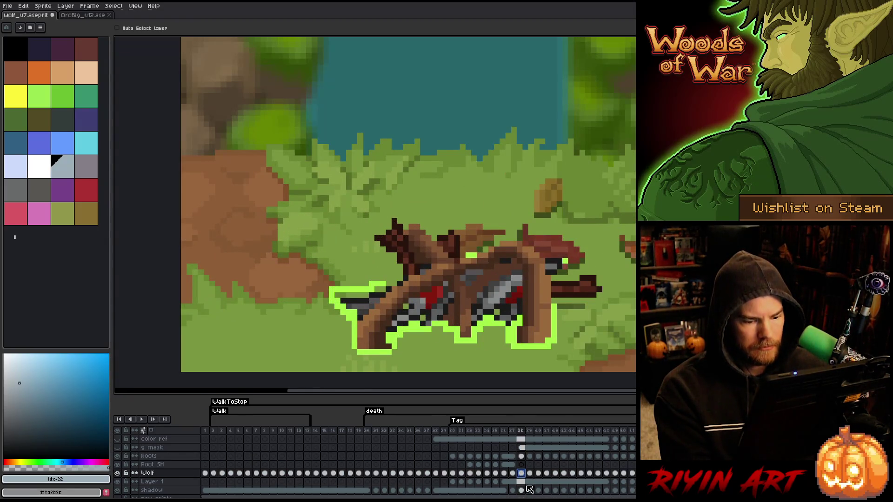
{"action": "left_click_drag", "start_coordinate": [522, 484], "coordinate": [609, 482]}
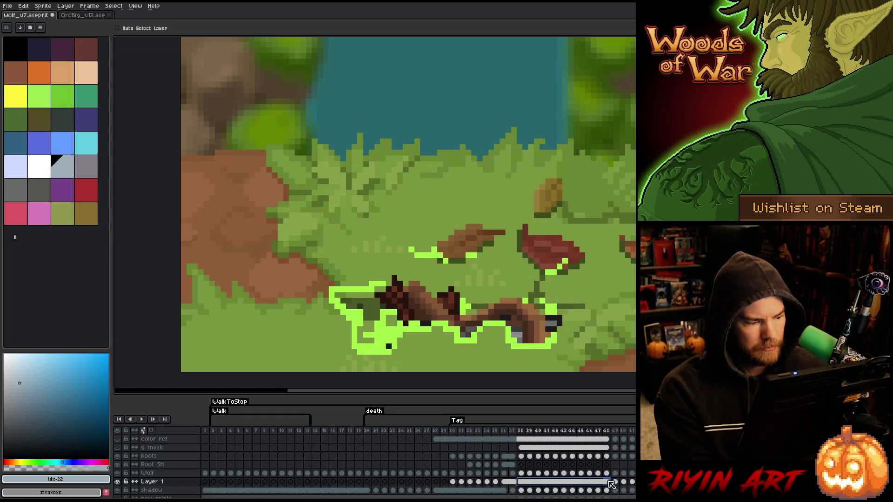
{"action": "left_click", "coordinate": [118, 482]}
{"action": "left_click", "coordinate": [117, 482]}
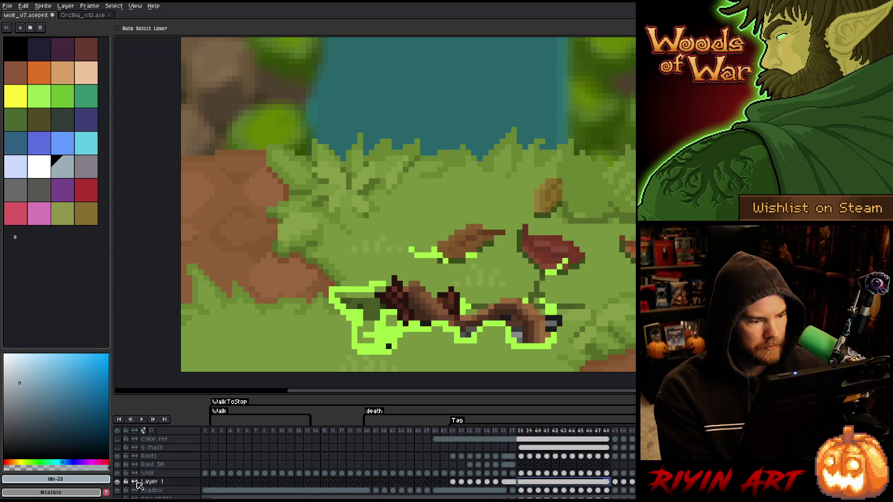
- Rename the green outline layer to 'g glow'
{"action": "double_click", "coordinate": [151, 484]}
{"action": "type", "text": "g glow"}
{"action": "key", "text": "Return"}
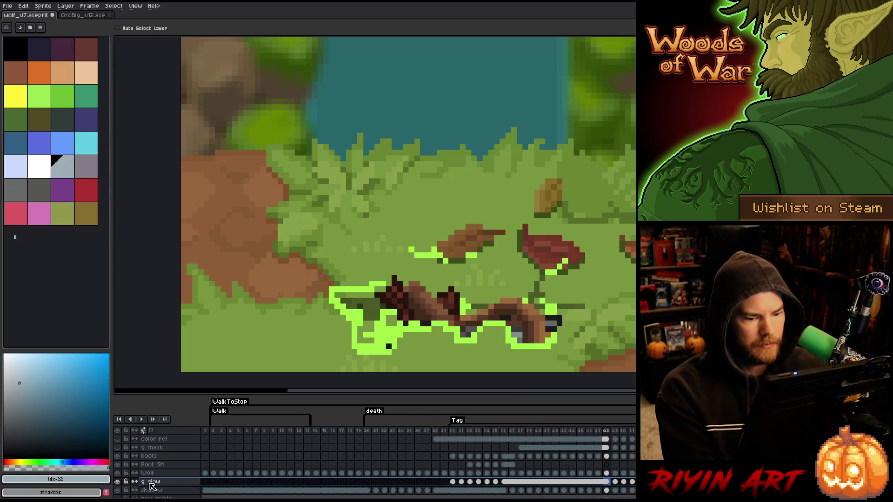
- Unlink the g glow cels of frames 36–48 into separate frames
{"action": "left_click_drag", "start_coordinate": [504, 483], "coordinate": [612, 485]}
{"action": "right_click", "coordinate": [612, 485]}
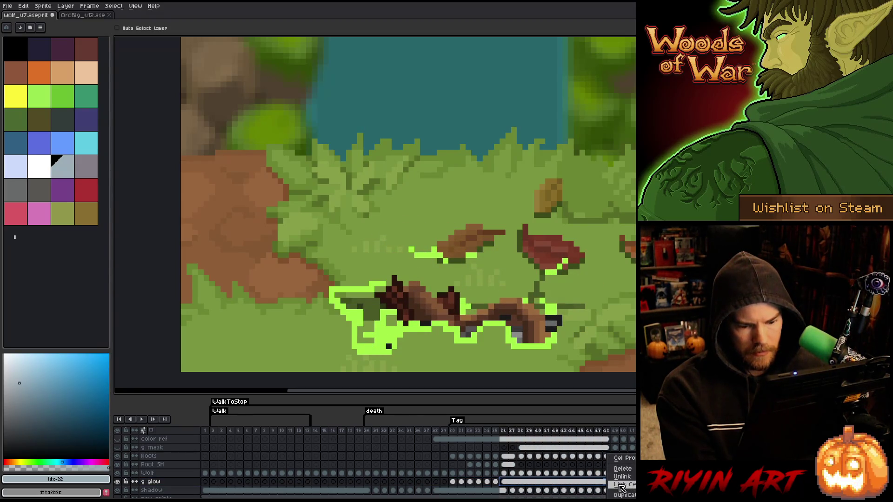
{"action": "left_click", "coordinate": [623, 477]}
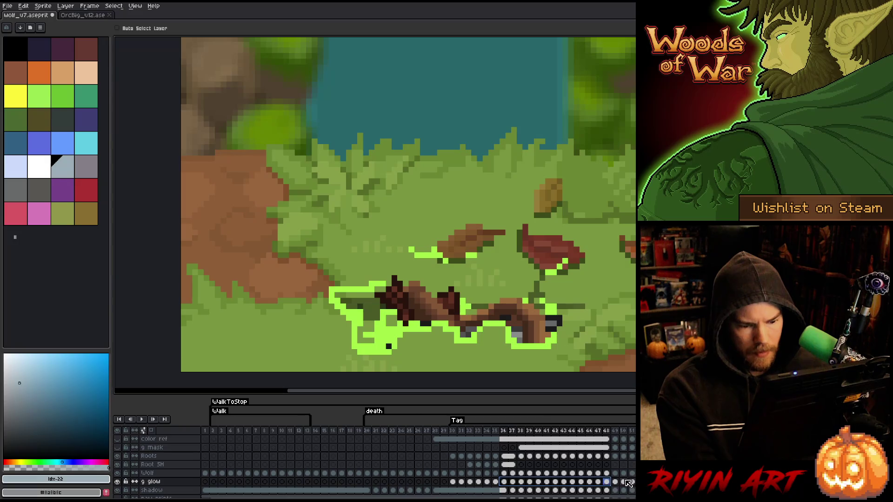
{"action": "left_click", "coordinate": [514, 482]}
{"action": "key", "text": "Right"}
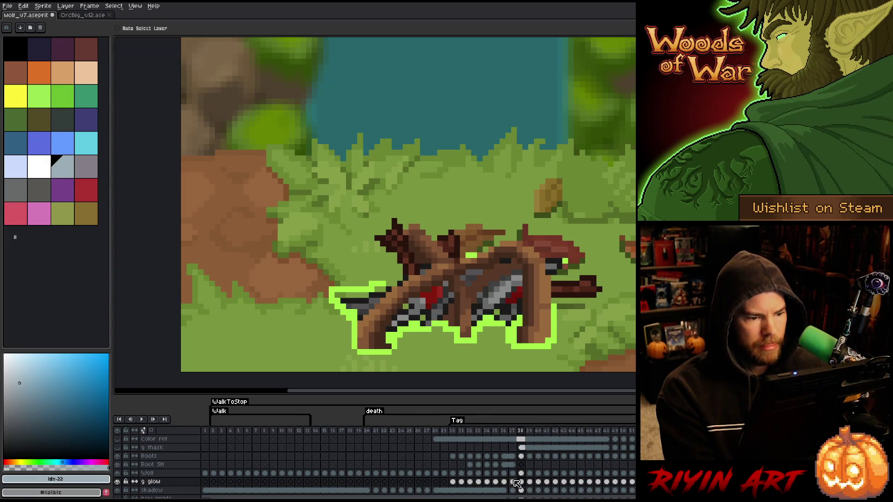
- Sample the bright green outline colour and extend the outline along the wolf's left edge
{"action": "key", "text": "i"}
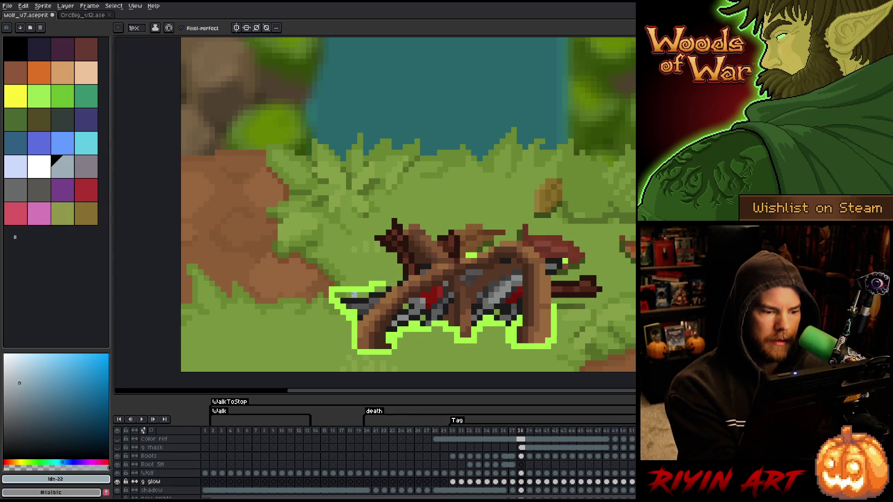
{"action": "left_click", "coordinate": [356, 287]}
{"action": "key", "text": "b"}
{"action": "left_click_drag", "start_coordinate": [334, 296], "coordinate": [383, 288]}
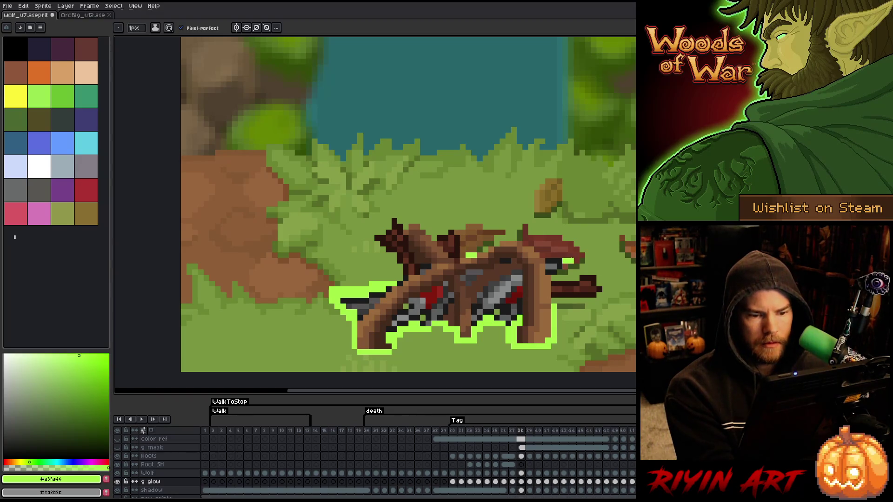
- Add a short green stroke on the Wolf layer at frame 38
{"action": "left_click", "coordinate": [511, 456]}
{"action": "left_click", "coordinate": [520, 456]}
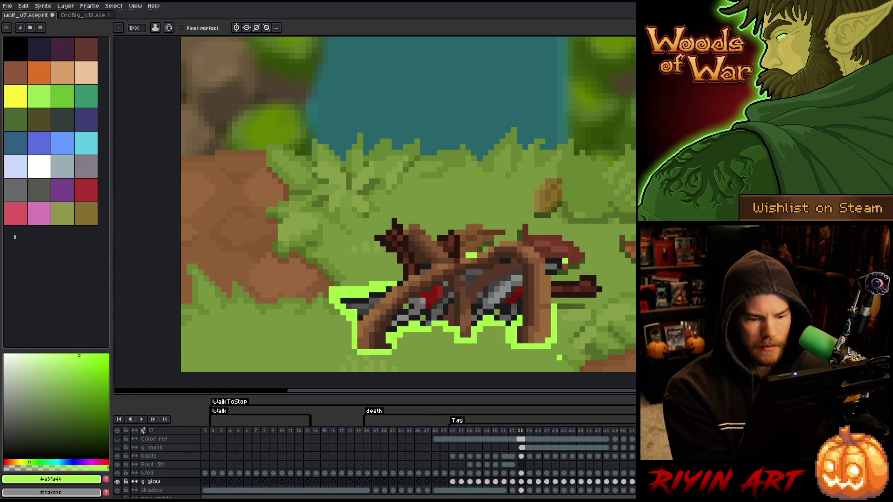
{"action": "left_click", "coordinate": [521, 456]}
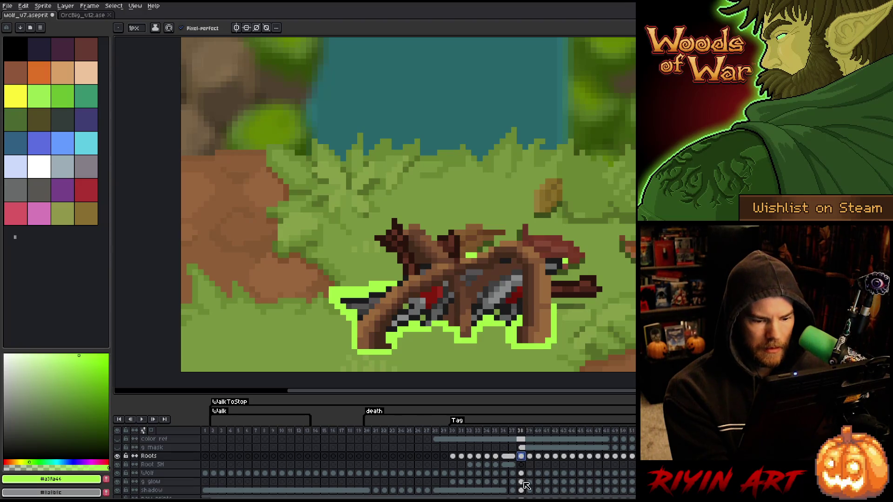
{"action": "left_click", "coordinate": [521, 473]}
{"action": "left_click_drag", "start_coordinate": [547, 272], "coordinate": [554, 272]}
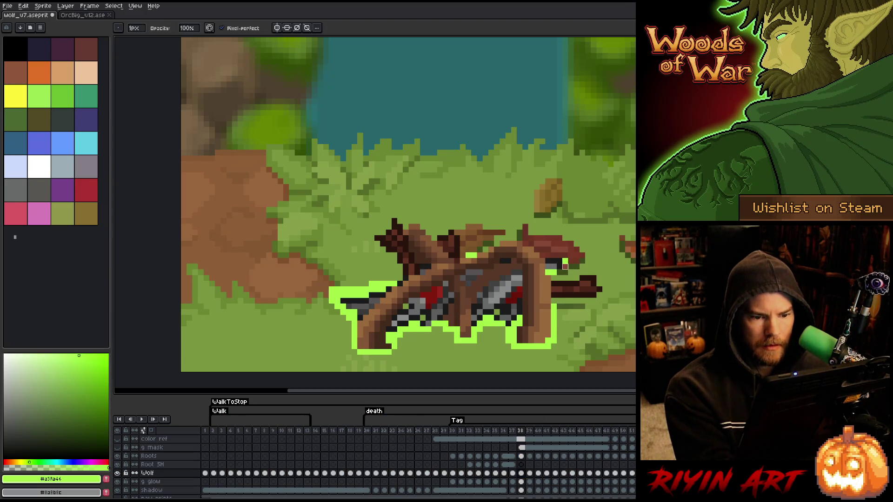
- Review frames 38–41, then add a green glow pixel on the right outline at frame 39
{"action": "key", "text": "Right"}
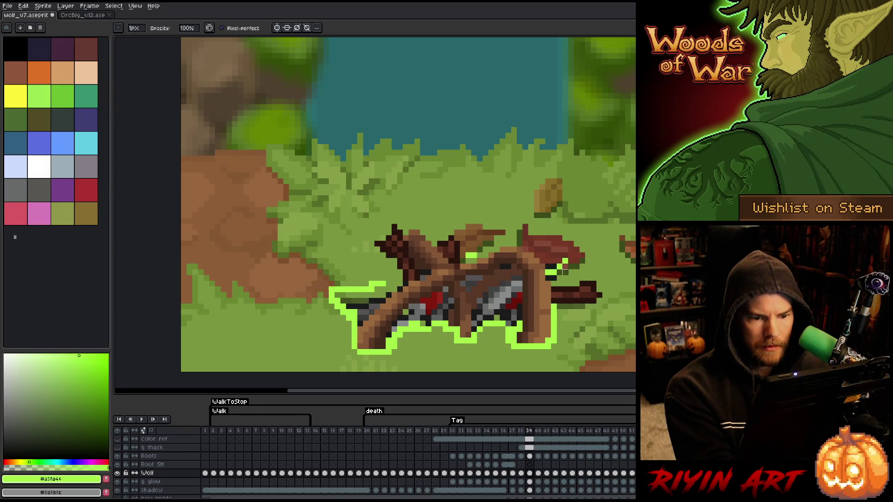
{"action": "key", "text": "Right"}
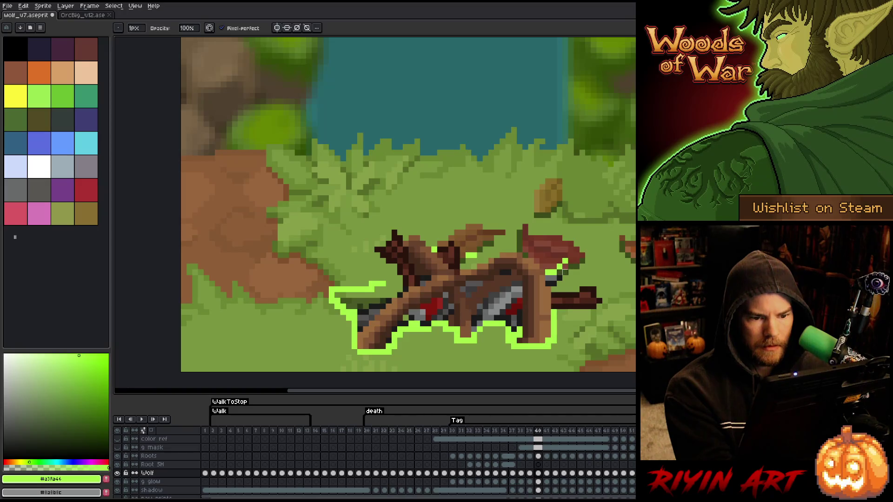
{"action": "key", "text": "Right"}
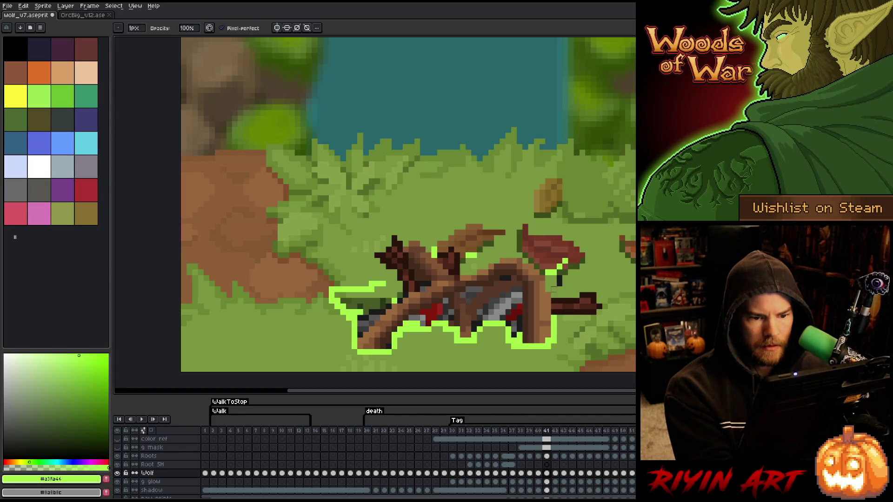
{"action": "key", "text": "Right"}
{"action": "key", "text": "Left"}
{"action": "key", "text": "Left"}
{"action": "key", "text": "Left"}
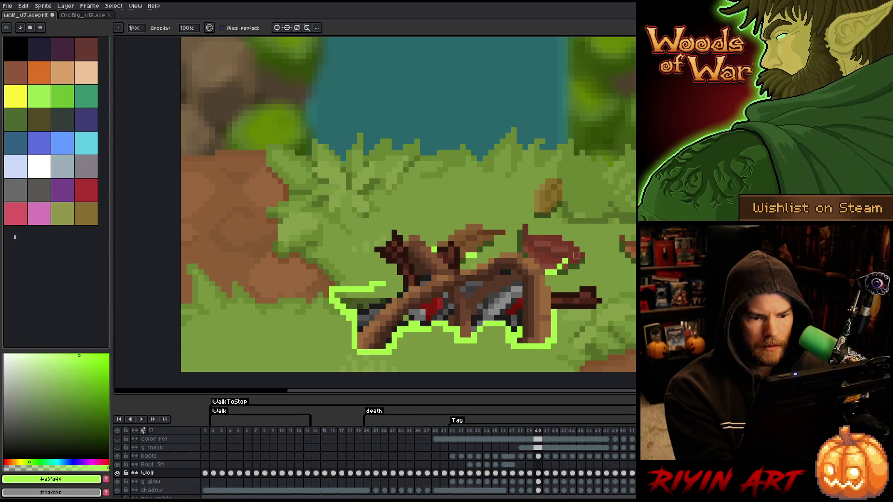
{"action": "key", "text": "Left"}
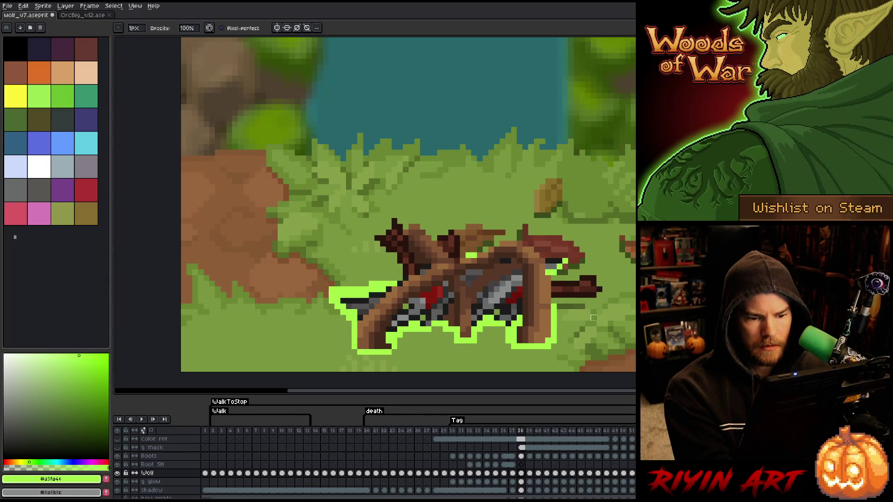
{"action": "key", "text": "Right"}
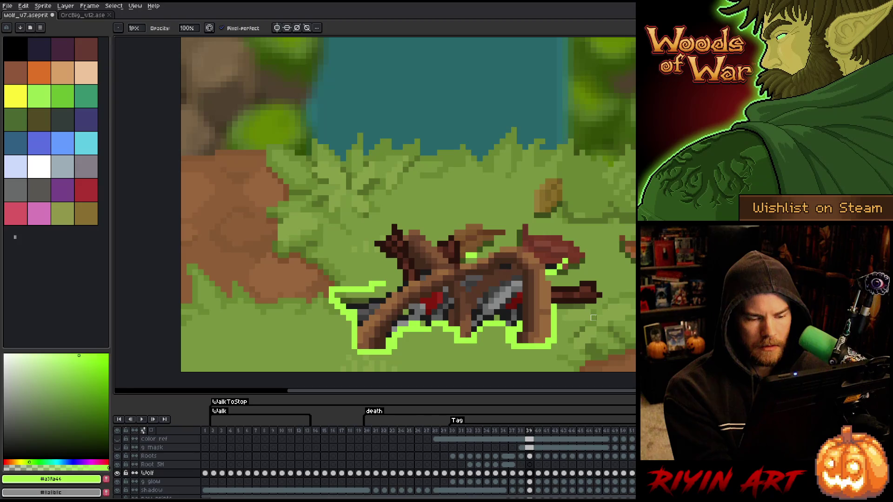
{"action": "key", "text": "Left"}
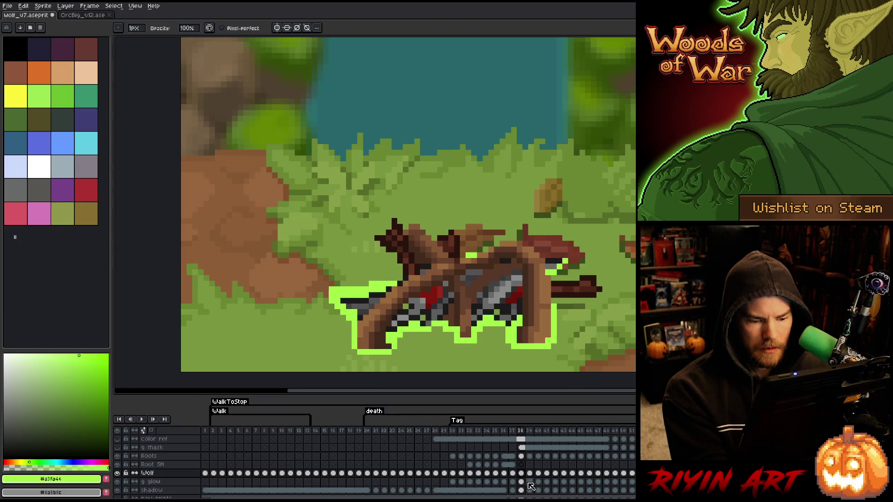
{"action": "left_click", "coordinate": [522, 482]}
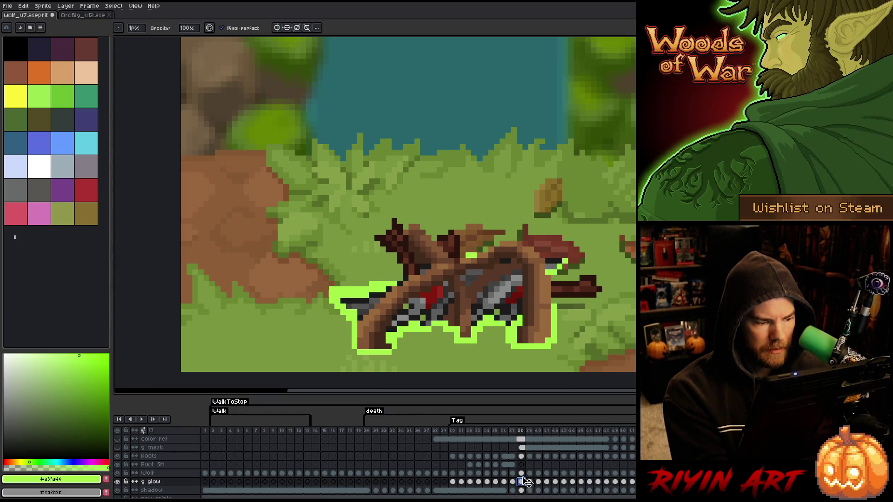
{"action": "key", "text": "Right"}
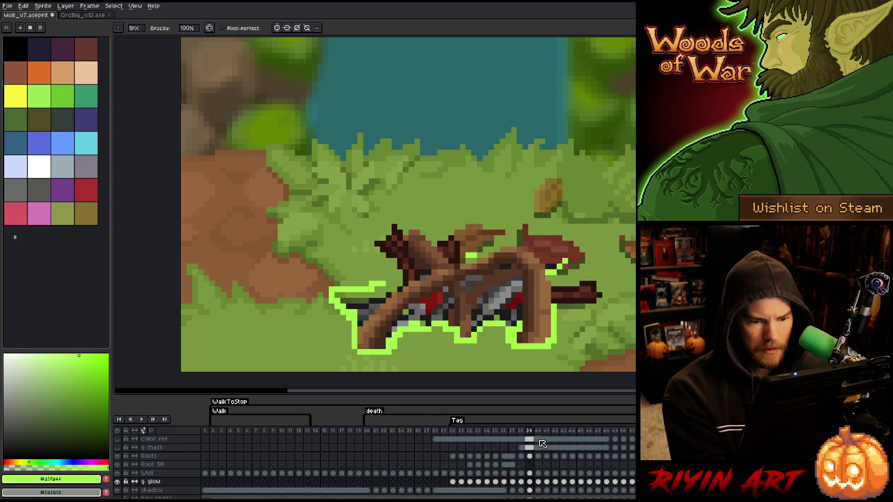
{"action": "key", "text": "e"}
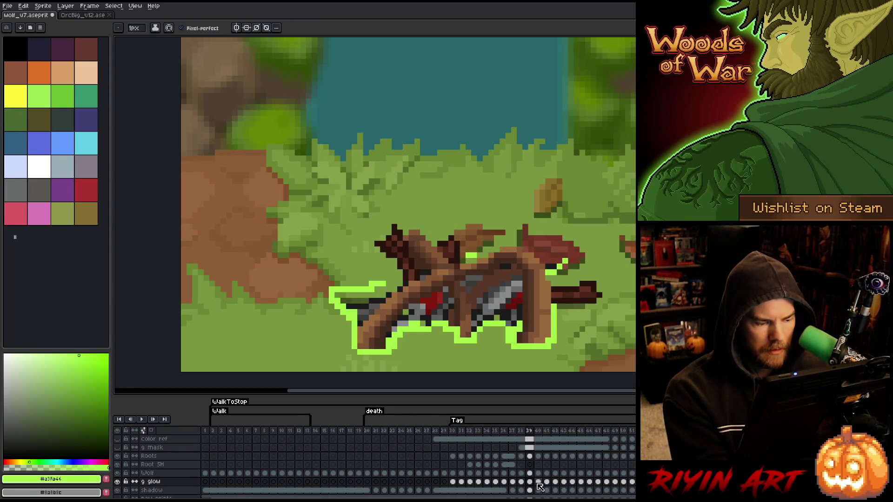
{"action": "left_click", "coordinate": [565, 306]}
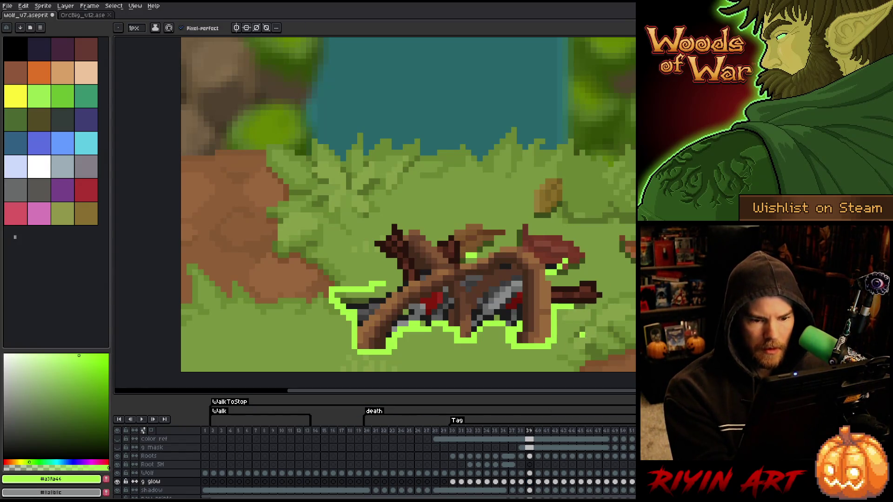
- Compare the glow across frames 38–40, settling on frame 40
{"action": "key", "text": "Right"}
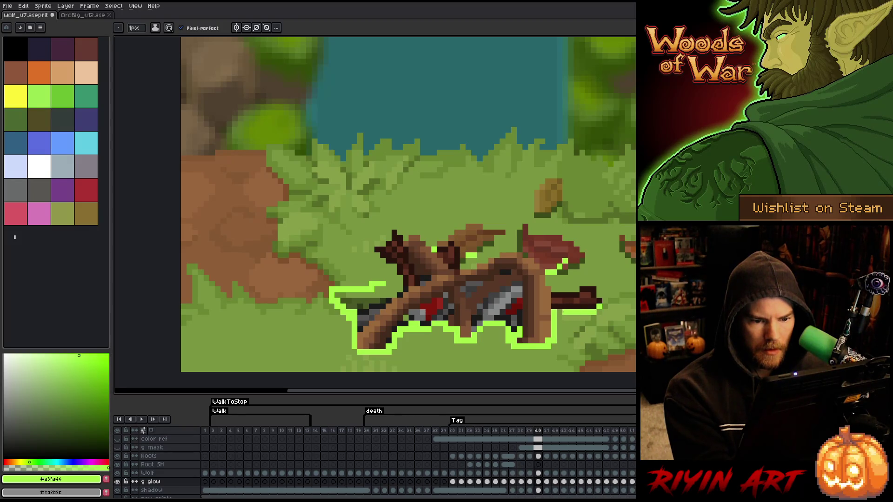
{"action": "key", "text": "Left"}
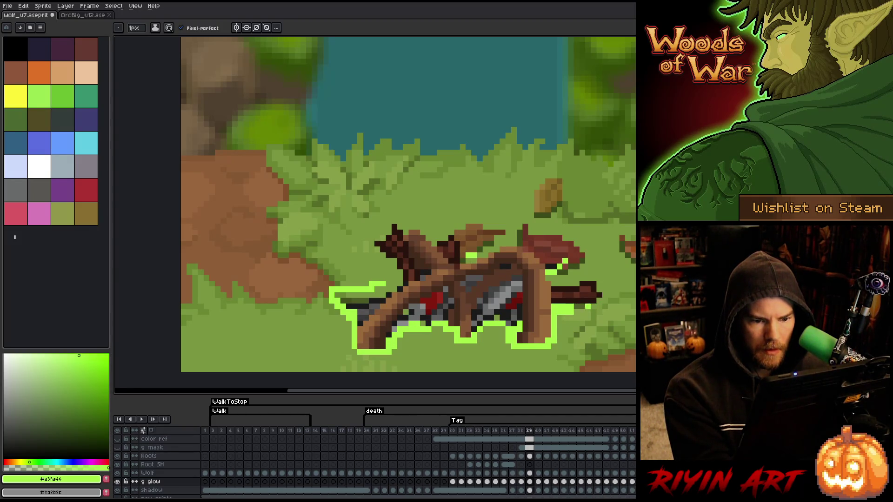
{"action": "key", "text": "Left"}
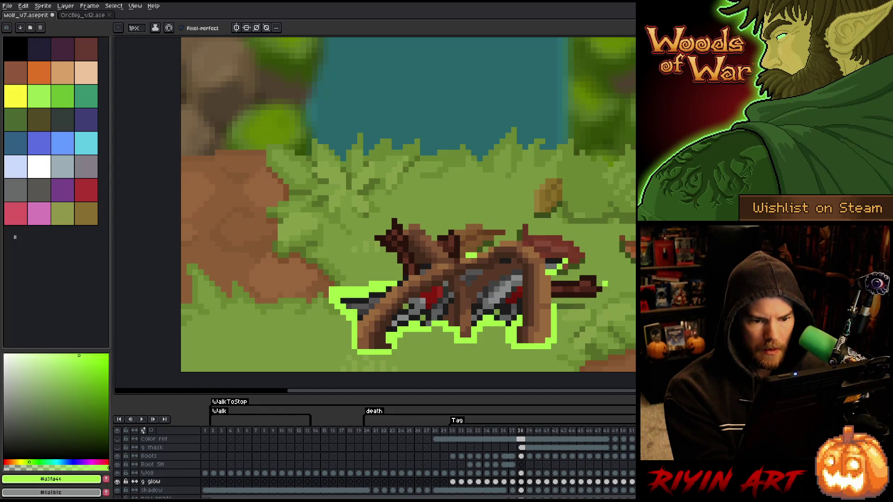
{"action": "key", "text": "Right"}
{"action": "key", "text": "Right"}
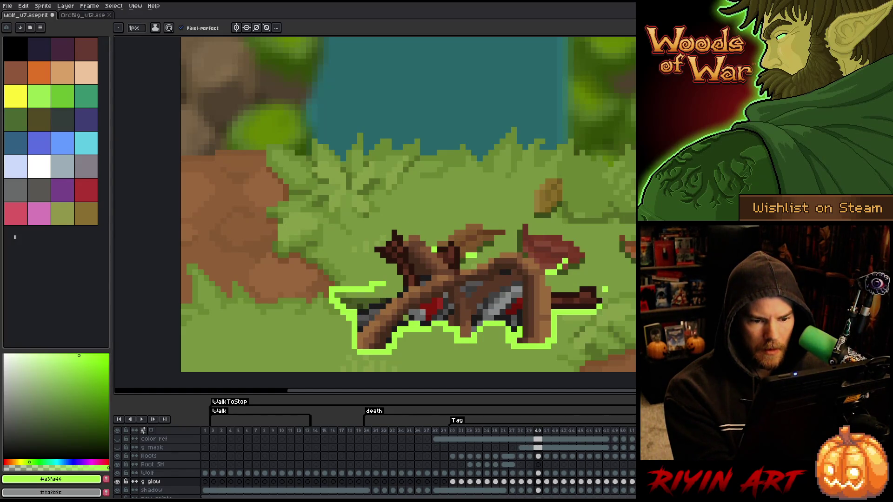
{"action": "key", "text": "Left"}
{"action": "key", "text": "Left"}
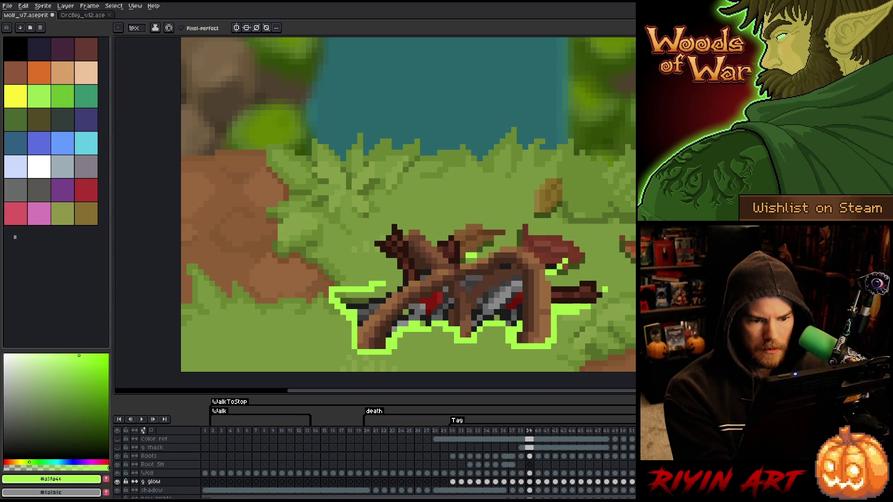
{"action": "key", "text": "Right"}
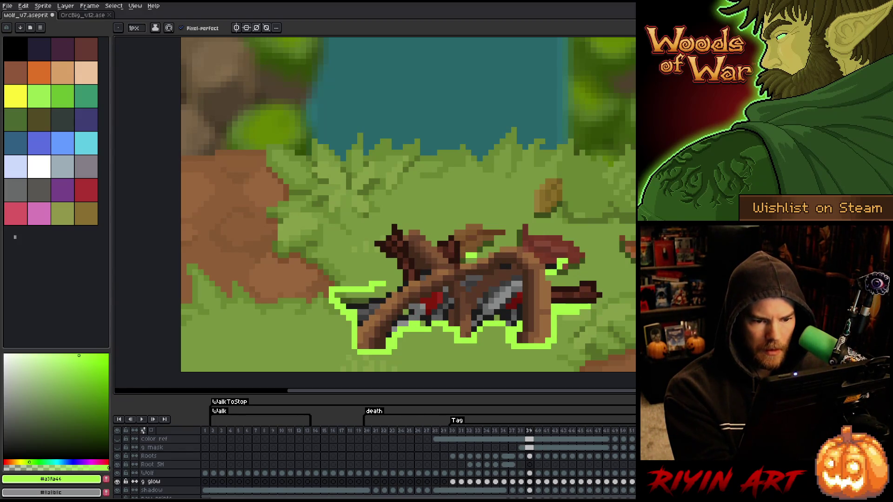
{"action": "key", "text": "Right"}
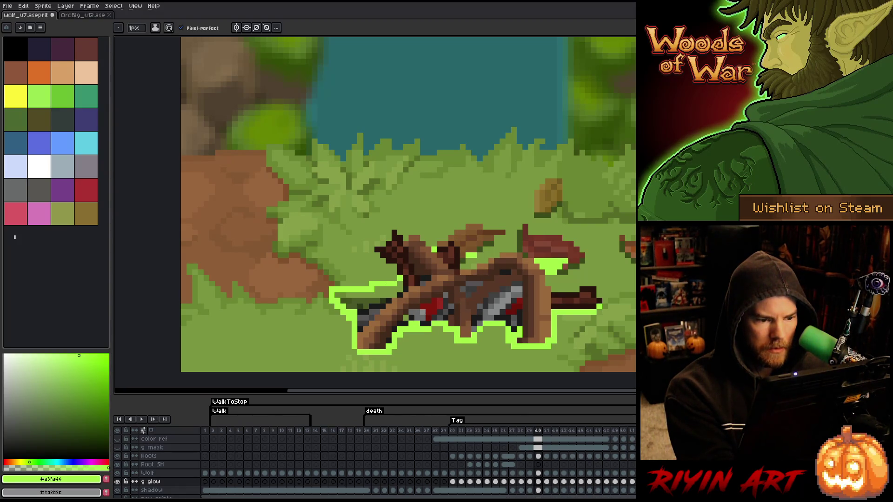
- Flood-fill the pocket inside the left glow outline on frame 40 with light green
{"action": "key", "text": "g"}
{"action": "left_click", "coordinate": [392, 291]}
{"action": "key", "text": "ctrl+z"}
{"action": "key", "text": "b"}
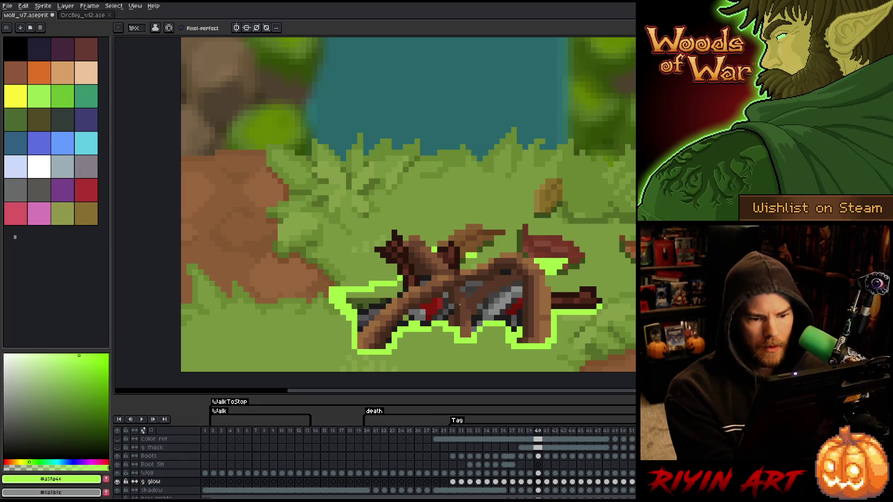
{"action": "key", "text": "g"}
{"action": "left_click", "coordinate": [372, 295]}
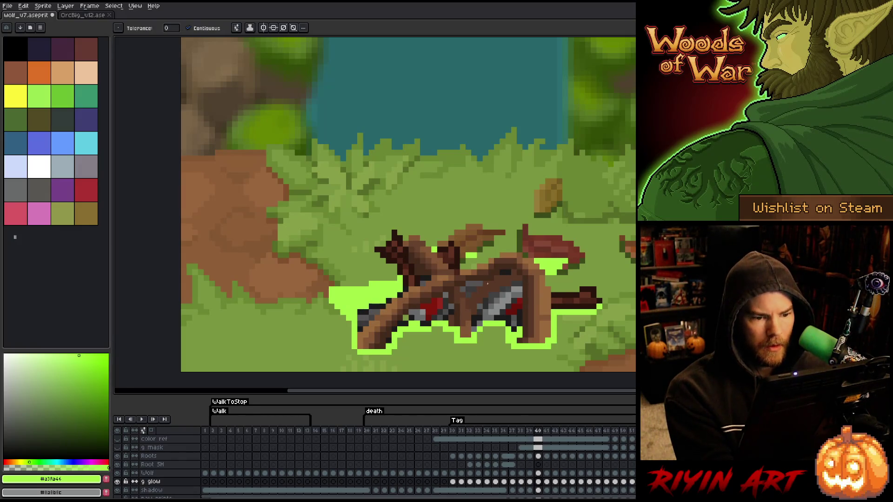
{"action": "key", "text": "b"}
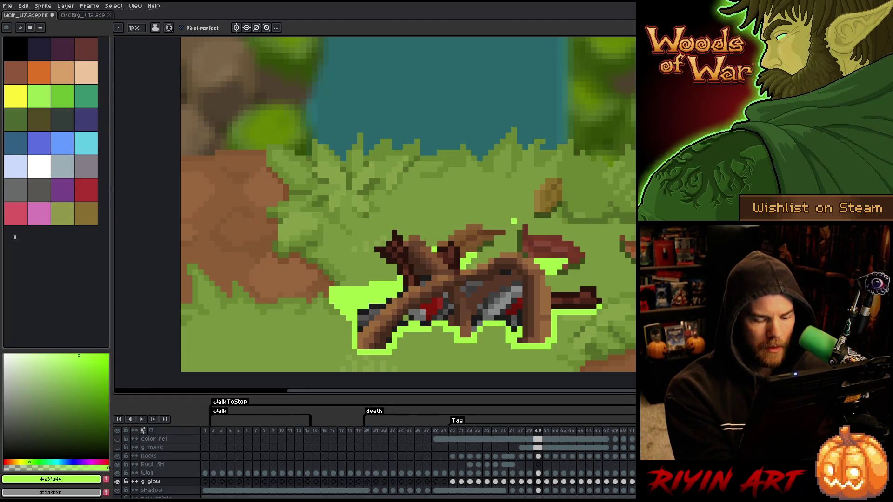
- Flip between frames 39 and 40 to check the filled glow
{"action": "key", "text": "Left"}
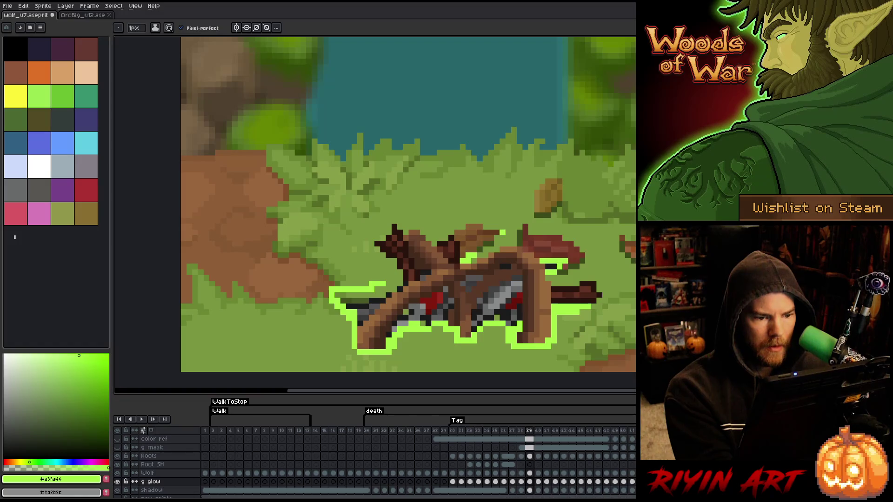
{"action": "key", "text": "Right"}
{"action": "key", "text": "Left"}
{"action": "key", "text": "Right"}
{"action": "key", "text": "Left"}
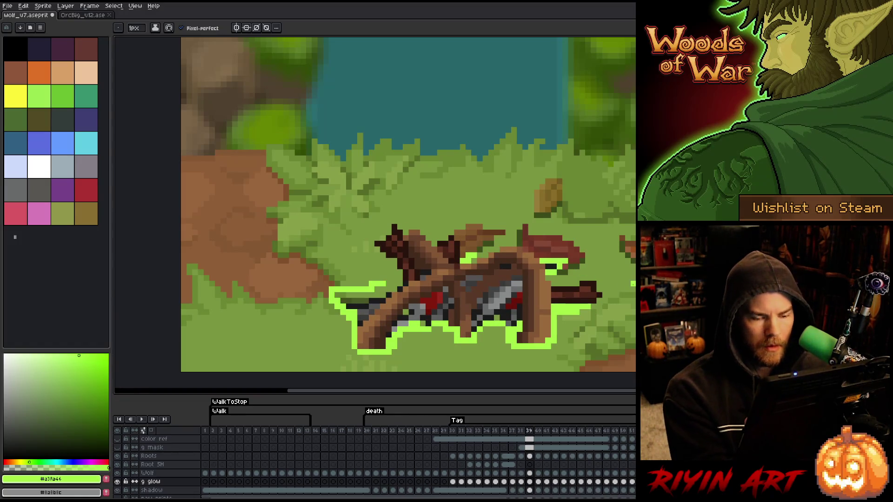
{"action": "key", "text": "Right"}
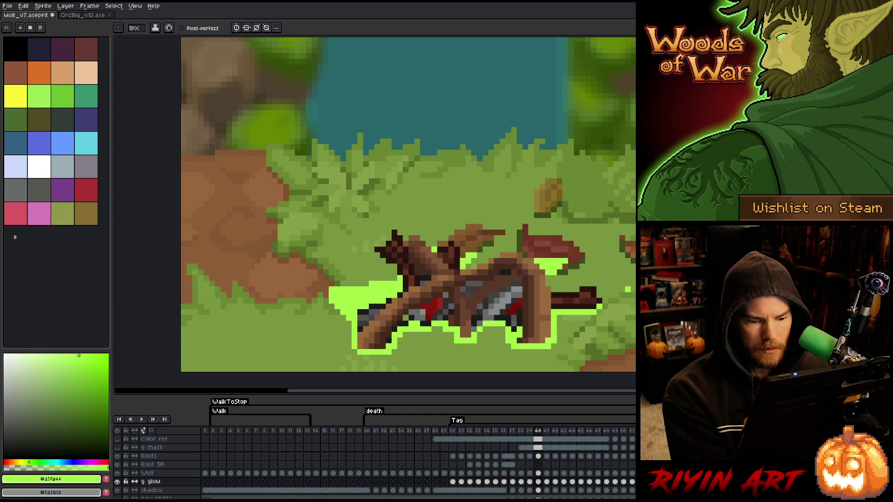
- Delete the cels of frames 41–51, then undo to restore the glow and wolf frames
{"action": "left_click", "coordinate": [538, 481]}
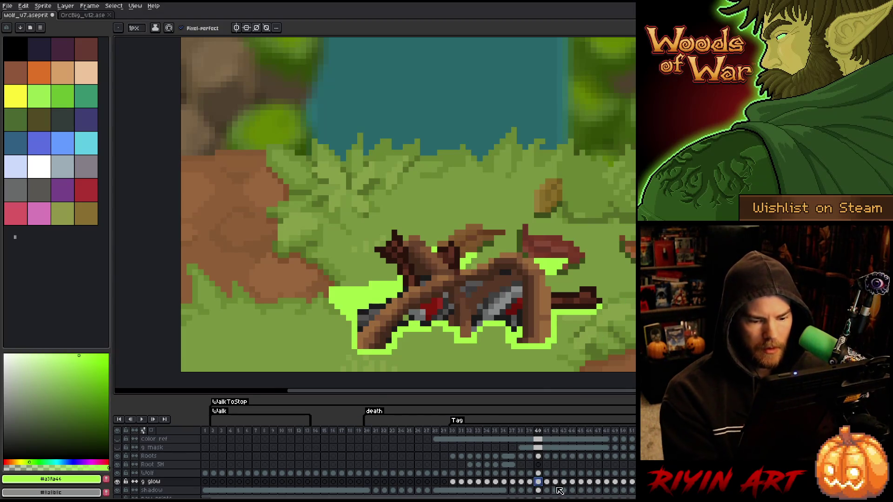
{"action": "mouse_move", "coordinate": [546, 486]}
{"action": "left_mouse_down"}
{"action": "mouse_move", "coordinate": [600, 461]}
{"action": "mouse_move", "coordinate": [634, 458]}
{"action": "left_mouse_up"}
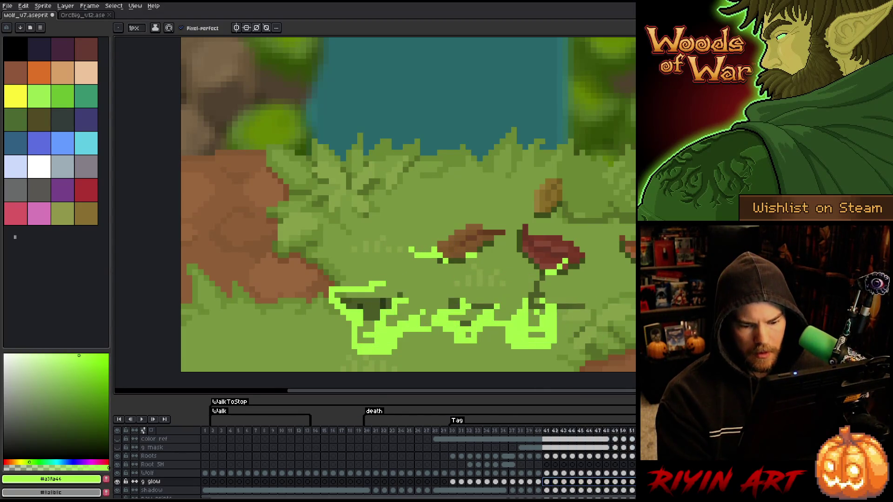
{"action": "key", "text": "Delete"}
{"action": "key", "text": "Left"}
{"action": "key", "text": "Delete"}
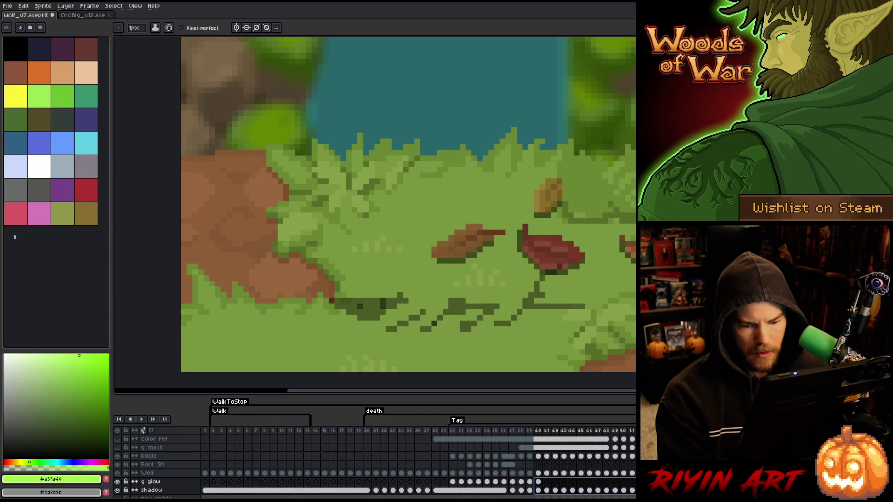
{"action": "key", "text": "ctrl+z"}
{"action": "key", "text": "ctrl+y"}
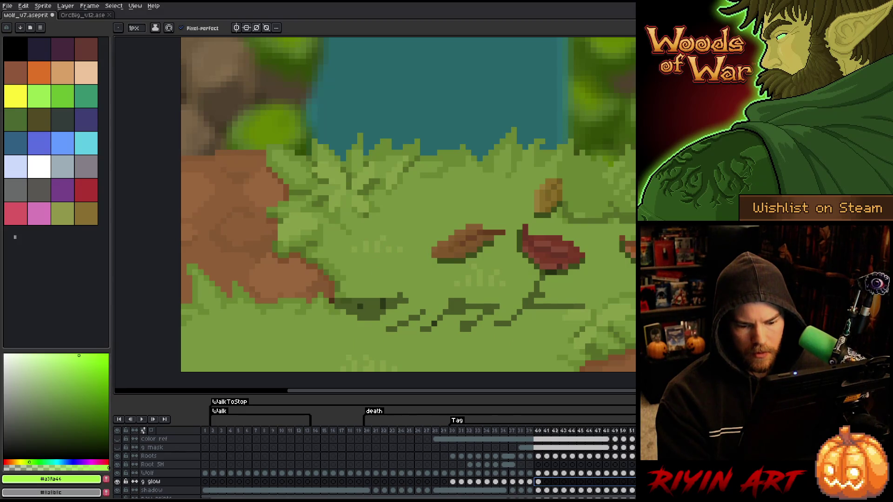
{"action": "key", "text": "ctrl+z"}
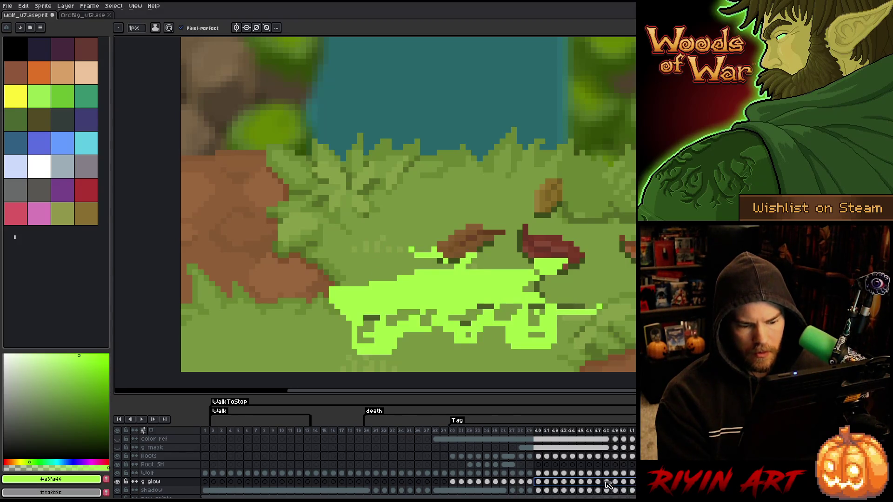
- Draw a horizontal stroke on the Wolf layer at frame 41
{"action": "left_click", "coordinate": [548, 482]}
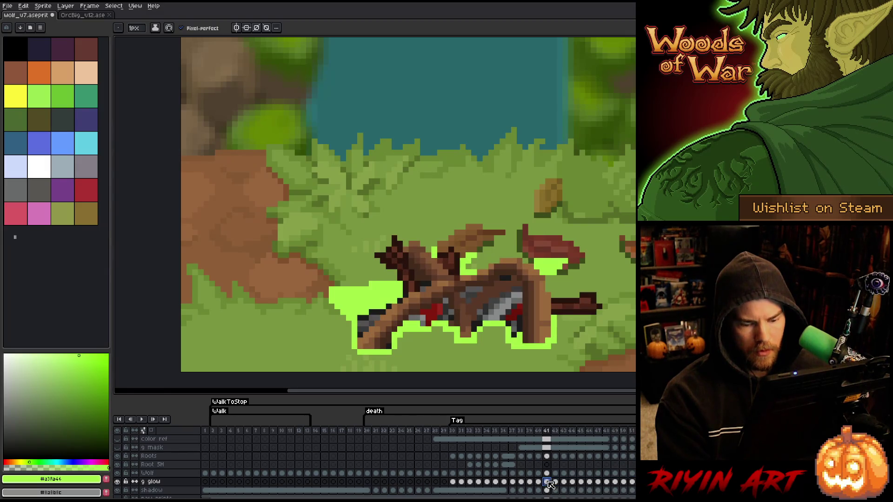
{"action": "key", "text": "Left"}
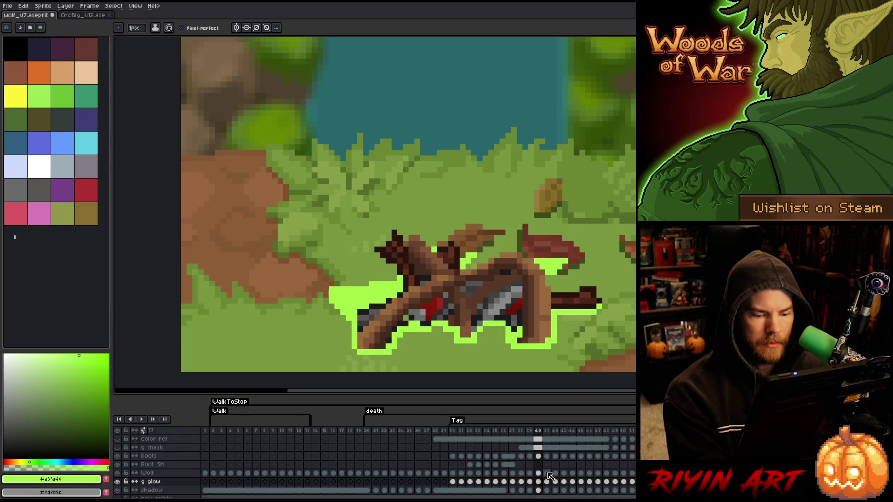
{"action": "left_click", "coordinate": [548, 482]}
{"action": "left_click", "coordinate": [547, 456]}
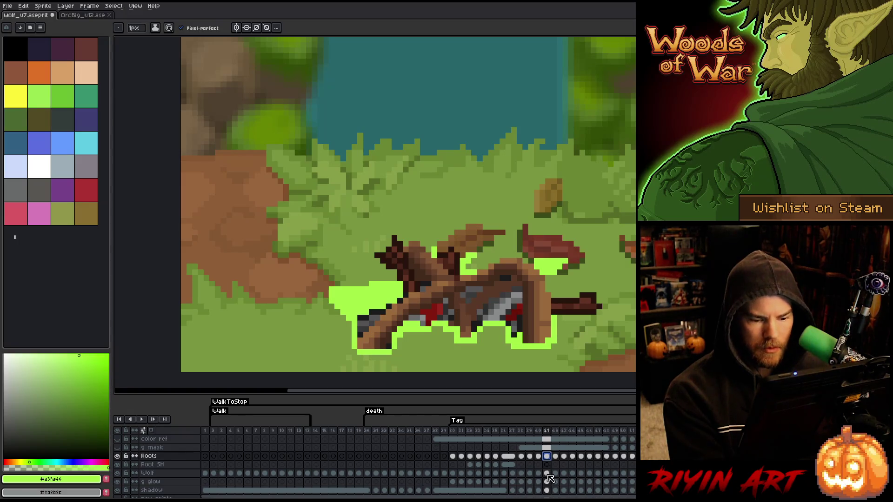
{"action": "left_click", "coordinate": [547, 473]}
{"action": "left_click_drag", "start_coordinate": [551, 311], "coordinate": [599, 312]}
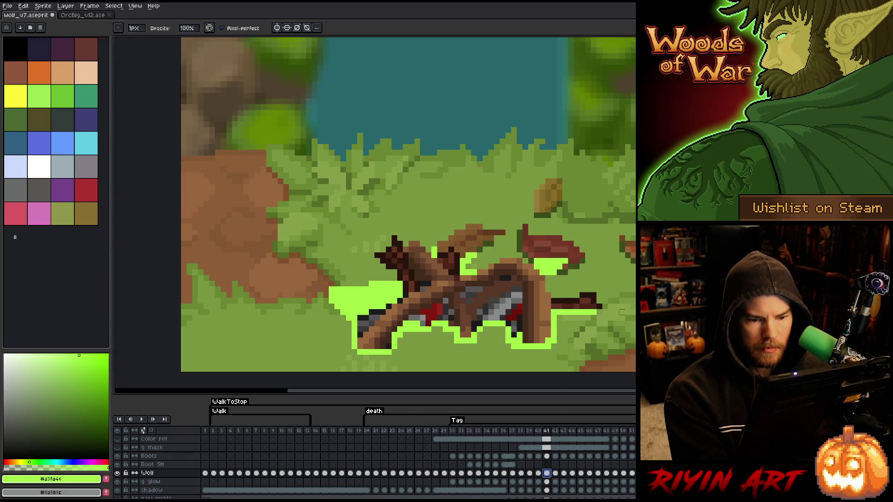
- Preview frames 40–42 and settle on the g glow layer at frame 42
{"action": "key", "text": "Left"}
{"action": "key", "text": "Right"}
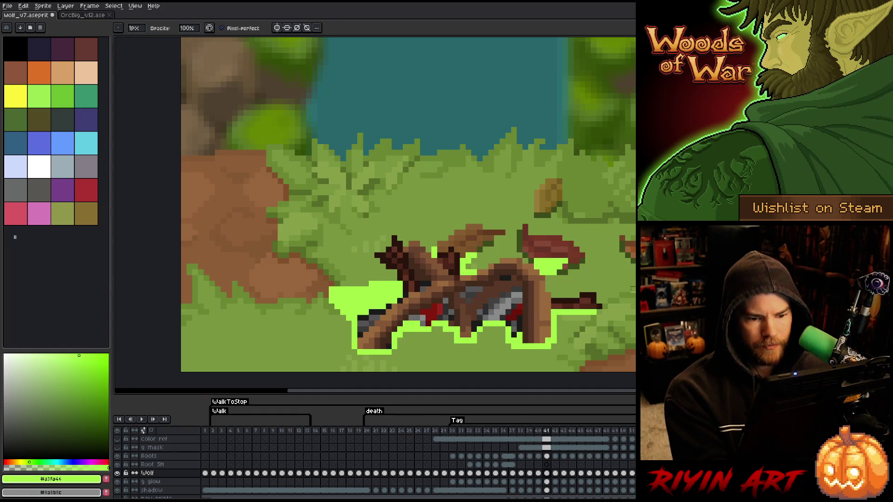
{"action": "key", "text": "Left"}
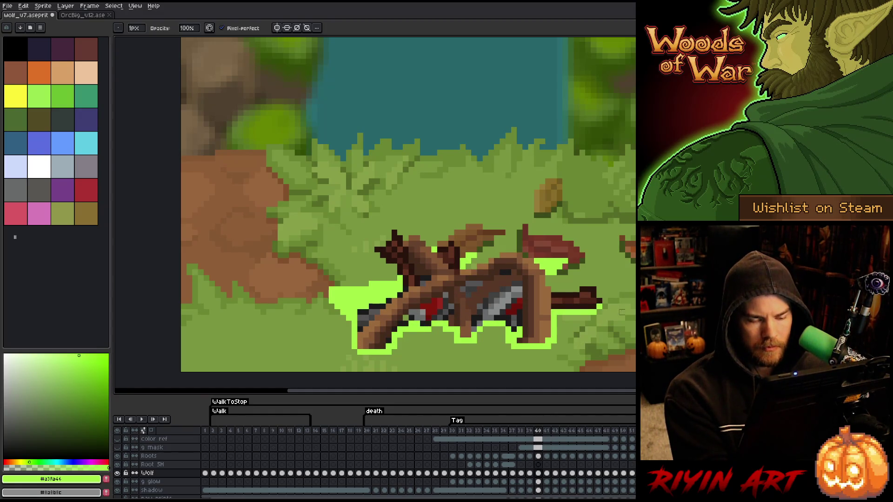
{"action": "key", "text": "Right"}
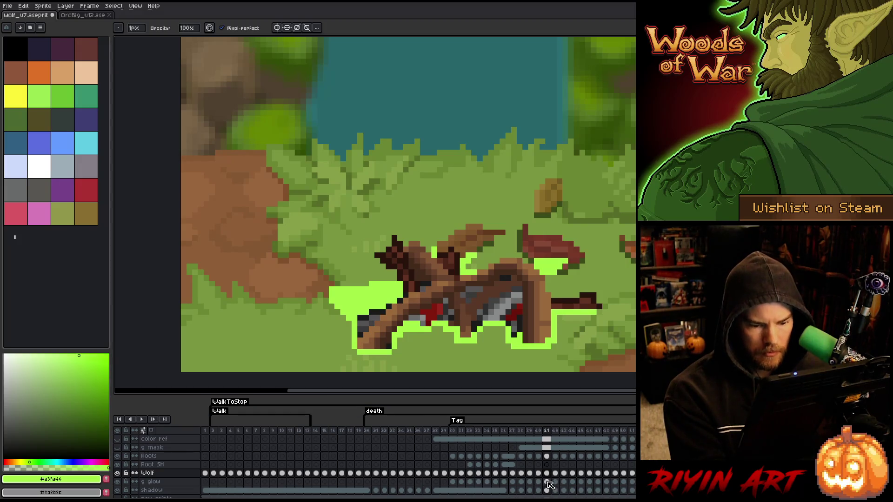
{"action": "left_click", "coordinate": [546, 481]}
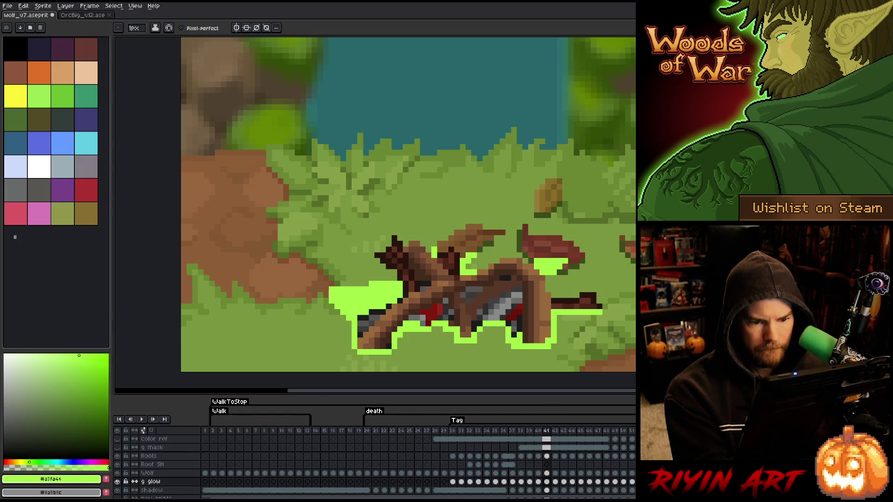
{"action": "left_click", "coordinate": [556, 482]}
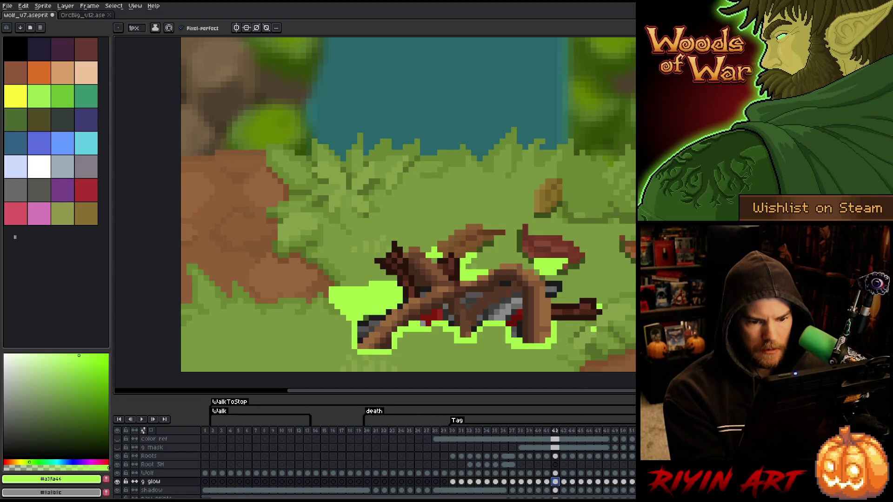
{"action": "left_click", "coordinate": [547, 482]}
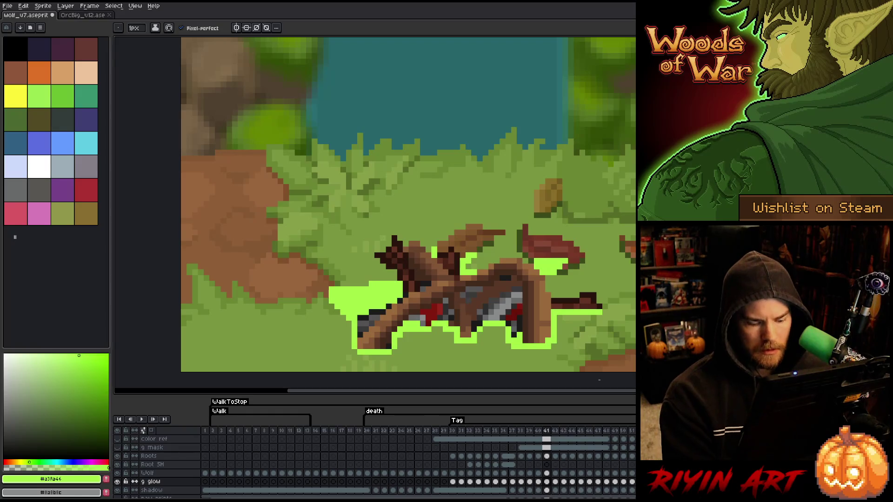
{"action": "key", "text": "period"}
{"action": "key", "text": "m"}
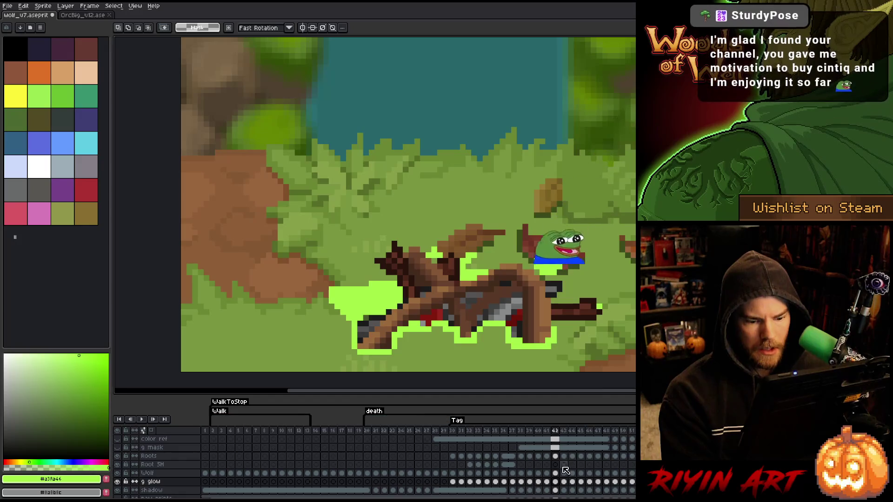
- Marquee-select the dark root piece right of the wolf on frame 42, comparing with frame 41
{"action": "left_click_drag", "start_coordinate": [549, 307], "coordinate": [604, 328]}
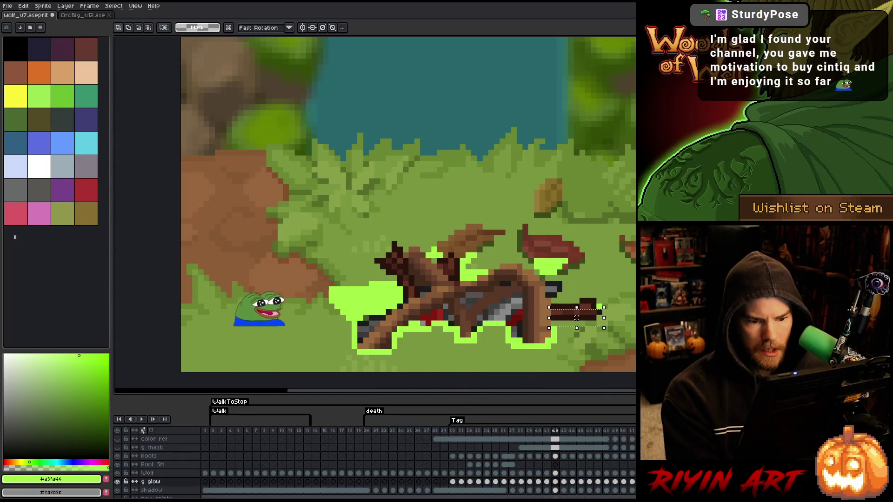
{"action": "left_click", "coordinate": [556, 473]}
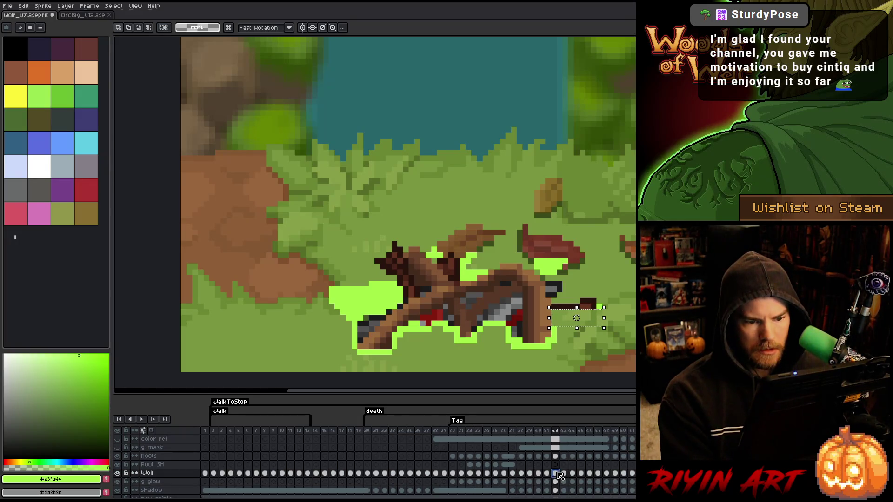
{"action": "left_click", "coordinate": [557, 481]}
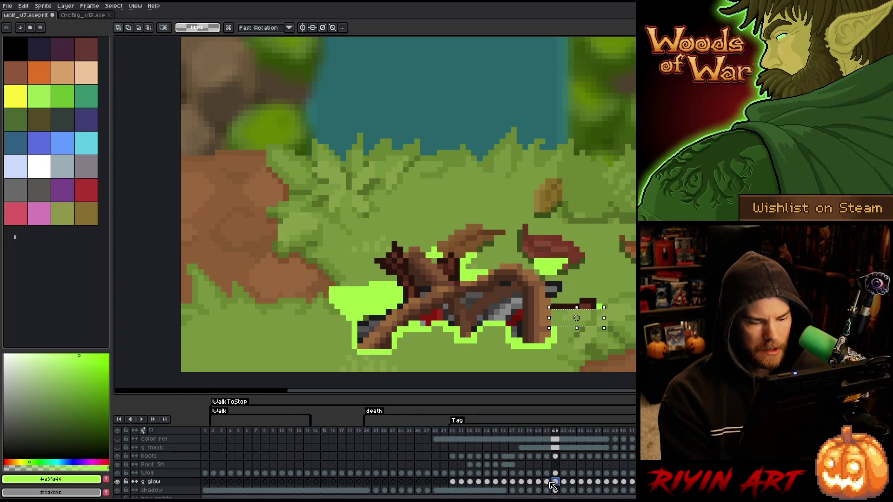
{"action": "left_click", "coordinate": [548, 482]}
{"action": "left_click", "coordinate": [554, 483]}
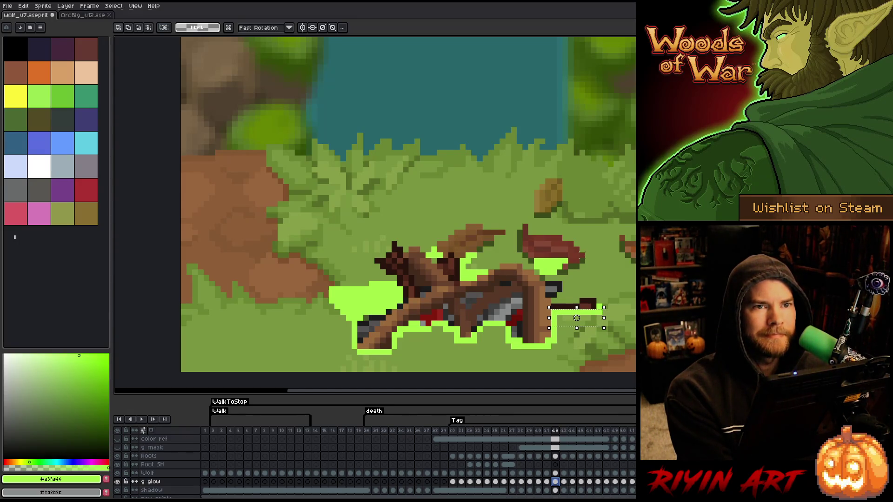
- Save the animation file and clear the selection
{"action": "key", "text": "ctrl+s"}
{"action": "key", "text": "ctrl+d"}
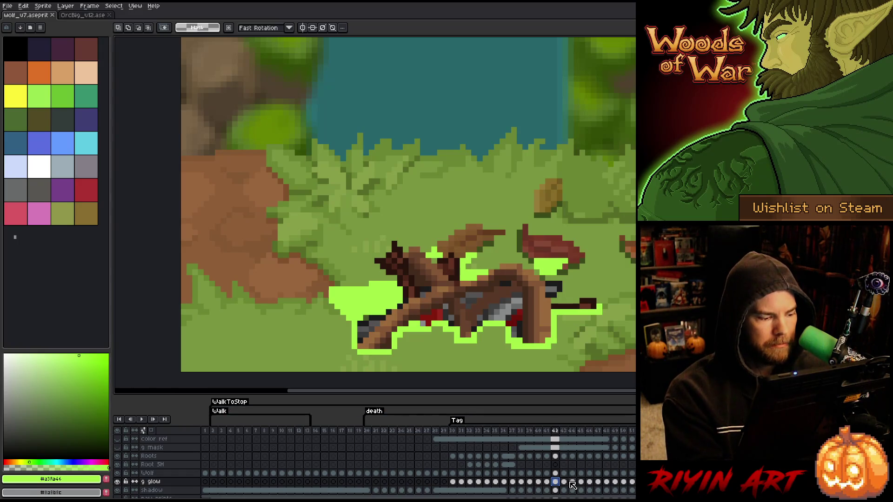
{"action": "left_click", "coordinate": [555, 473]}
- Erase dark pixels on the wolf's body at frame 42
{"action": "key", "text": "b"}
{"action": "left_click_drag", "start_coordinate": [548, 289], "coordinate": [553, 293]}
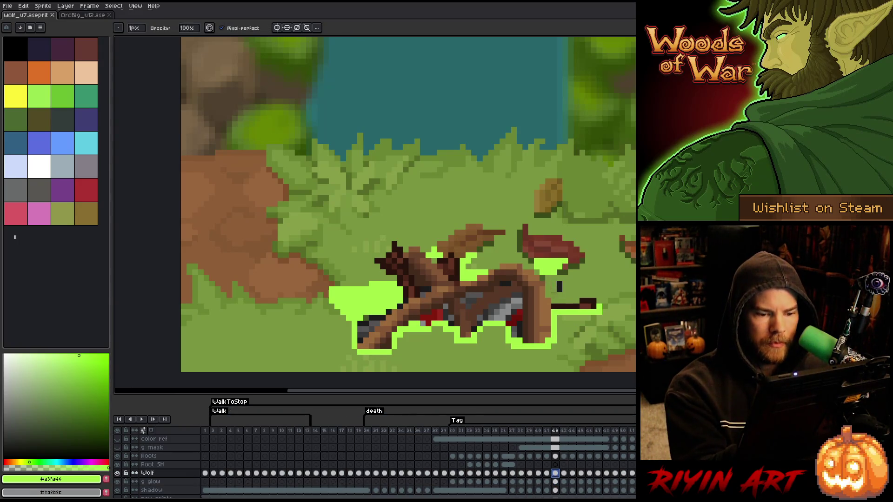
{"action": "key", "text": "Left"}
{"action": "key", "text": "Right"}
{"action": "key", "text": "Right"}
{"action": "key", "text": "Left"}
- Erase the dark tail pixels on frame 43
{"action": "key", "text": "Right"}
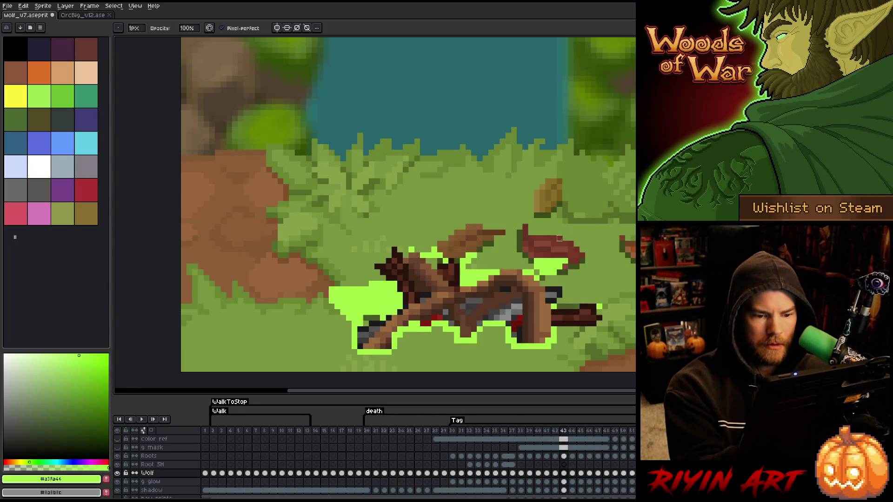
{"action": "mouse_move", "coordinate": [549, 294]}
{"action": "left_mouse_down"}
{"action": "mouse_move", "coordinate": [597, 311]}
{"action": "mouse_move", "coordinate": [587, 323]}
{"action": "mouse_move", "coordinate": [611, 322]}
{"action": "left_mouse_up"}
{"action": "key", "text": "Left"}
{"action": "key", "text": "Right"}
{"action": "key", "text": "Left"}
{"action": "key", "text": "Right"}
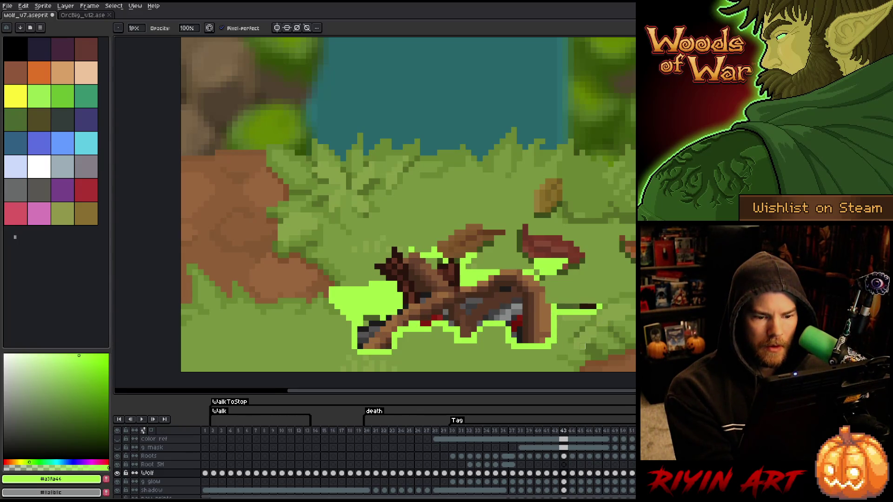
- Repaint the tail on frames 44–45, covering its dark tip with green glow
{"action": "key", "text": "Right"}
{"action": "mouse_move", "coordinate": [597, 312]}
{"action": "left_mouse_down"}
{"action": "mouse_move", "coordinate": [574, 311]}
{"action": "mouse_move", "coordinate": [554, 330]}
{"action": "left_mouse_up"}
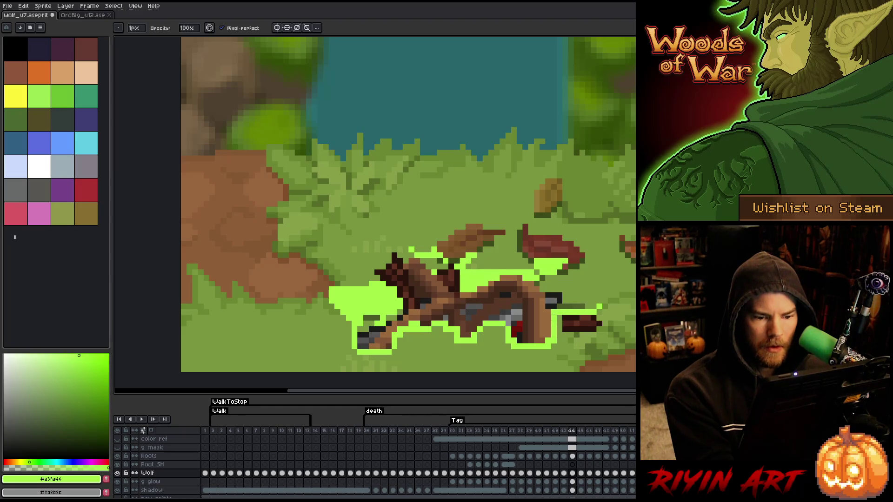
{"action": "left_click_drag", "start_coordinate": [556, 298], "coordinate": [560, 302]}
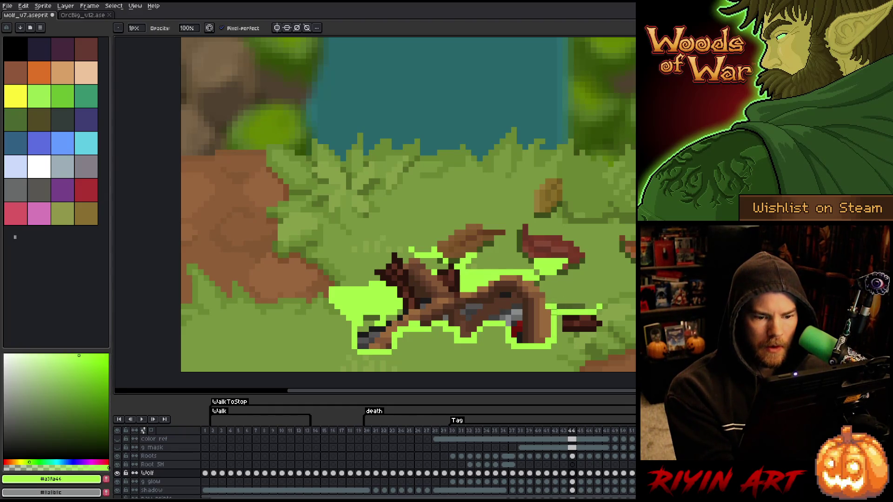
{"action": "key", "text": "Right"}
{"action": "mouse_move", "coordinate": [547, 299]}
{"action": "left_mouse_down"}
{"action": "mouse_move", "coordinate": [548, 312]}
{"action": "mouse_move", "coordinate": [561, 295]}
{"action": "mouse_move", "coordinate": [553, 335]}
{"action": "mouse_move", "coordinate": [590, 318]}
{"action": "mouse_move", "coordinate": [565, 335]}
{"action": "left_mouse_up"}
- Step through death frames 46–51 and back to review the dissolving tail
{"action": "key", "text": "Right"}
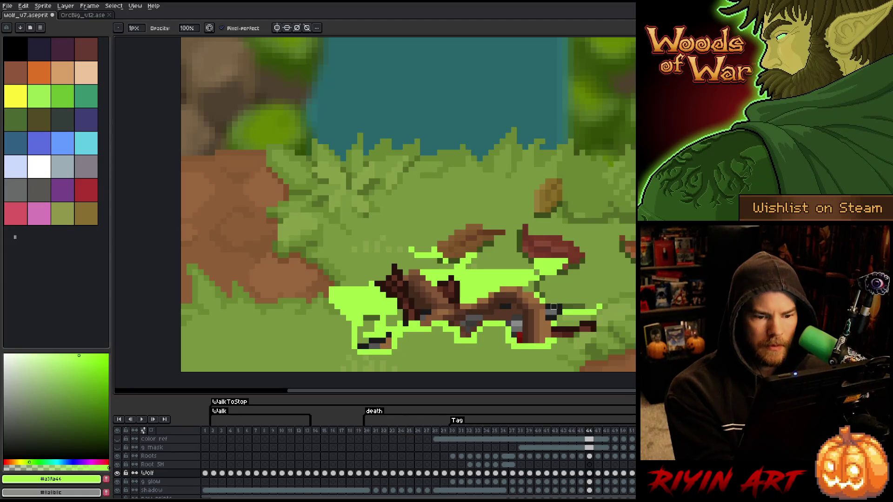
{"action": "key", "text": "Right"}
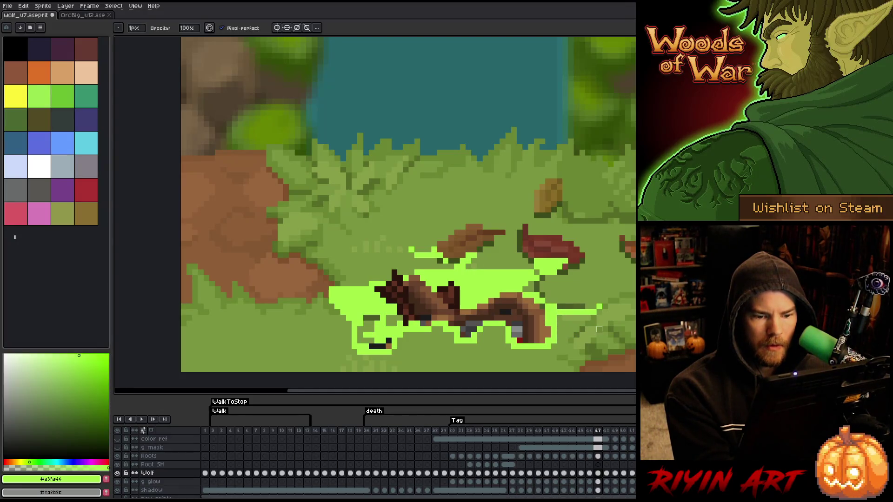
{"action": "key", "text": "Right"}
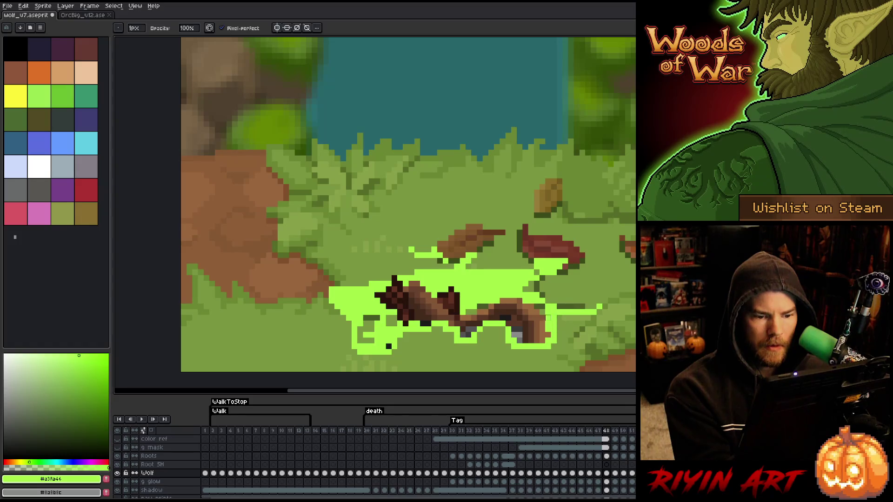
{"action": "key", "text": "Right"}
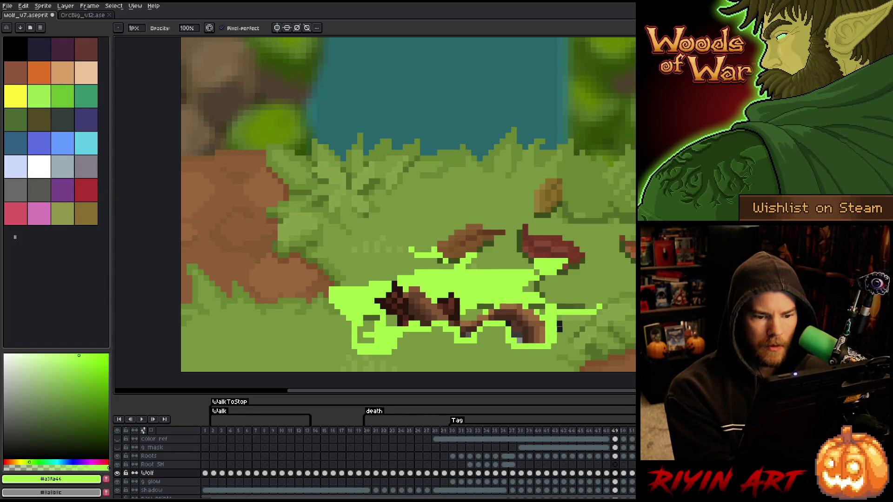
{"action": "key", "text": "Right"}
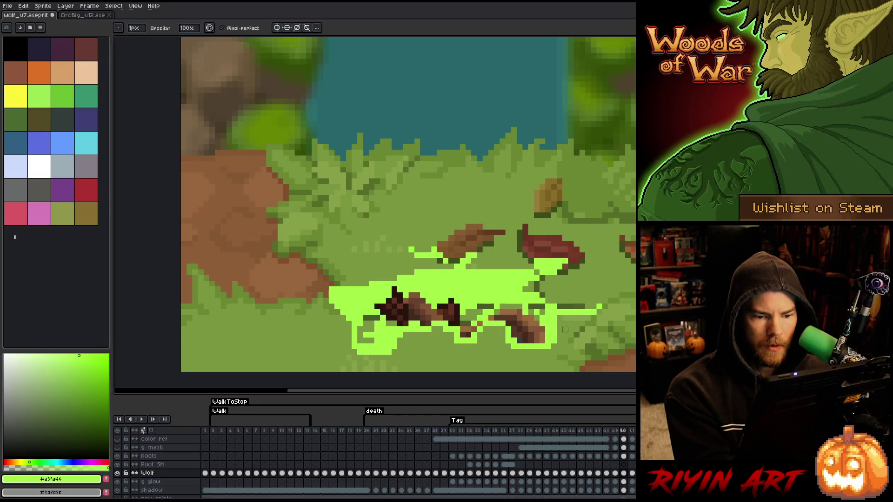
{"action": "key", "text": "Right"}
{"action": "key", "text": "Right"}
{"action": "key", "text": "Left"}
{"action": "key", "text": "Left"}
{"action": "key", "text": "Left"}
{"action": "key", "text": "Left"}
{"action": "key", "text": "Left"}
{"action": "key", "text": "Left"}
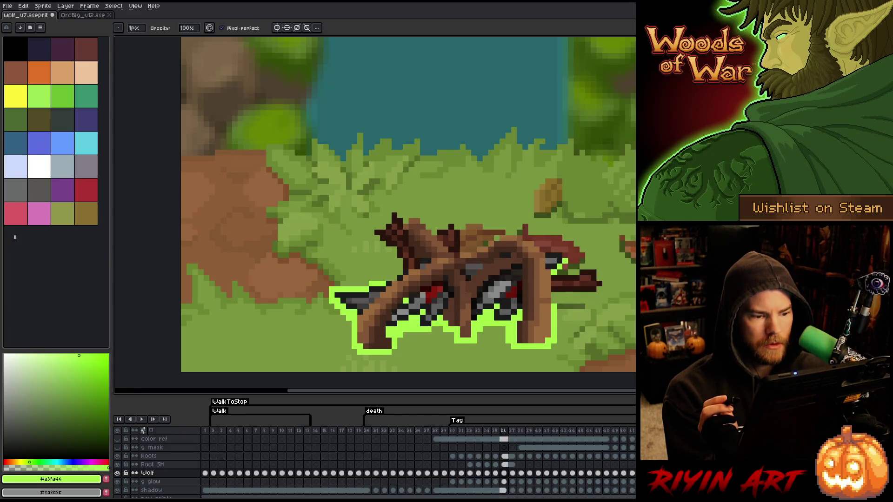
{"action": "key", "text": "Left"}
{"action": "key", "text": "Left"}
{"action": "key", "text": "Left"}
{"action": "key", "text": "Right"}
{"action": "key", "text": "Right"}
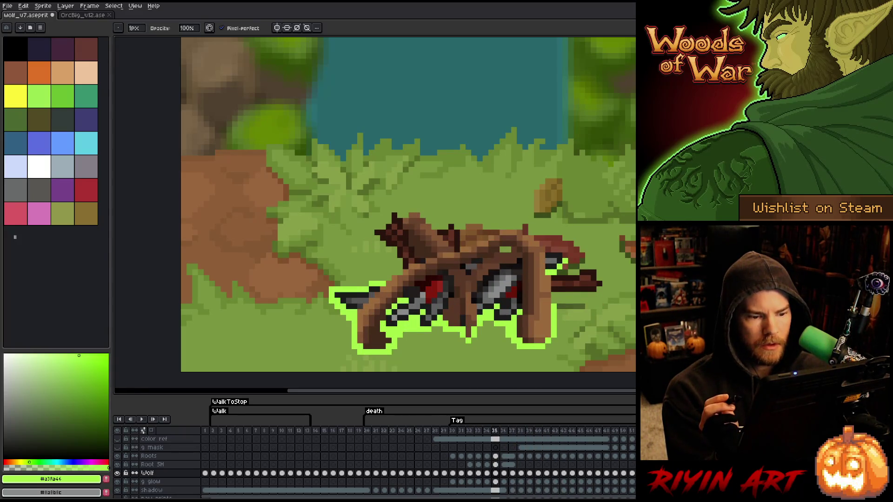
{"action": "key", "text": "Right"}
{"action": "key", "text": "Right"}
{"action": "key", "text": "Right"}
{"action": "key", "text": "Right"}
{"action": "key", "text": "Right"}
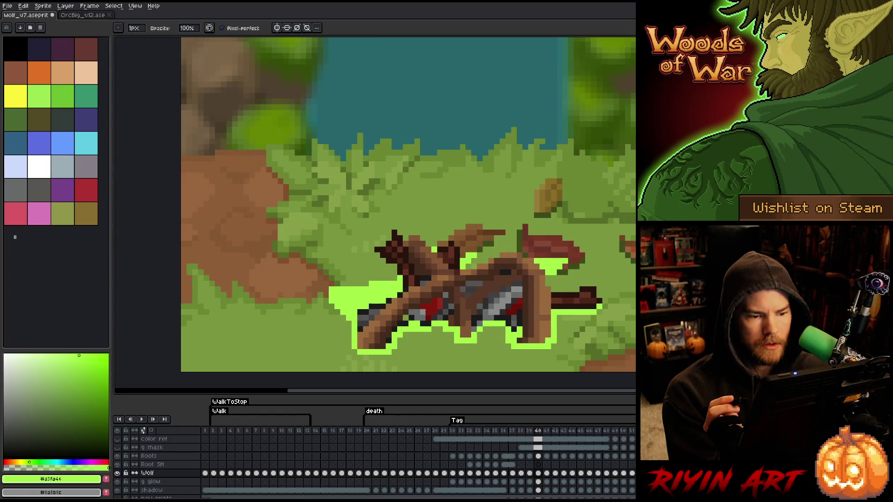
{"action": "key", "text": "Right"}
{"action": "key", "text": "Right"}
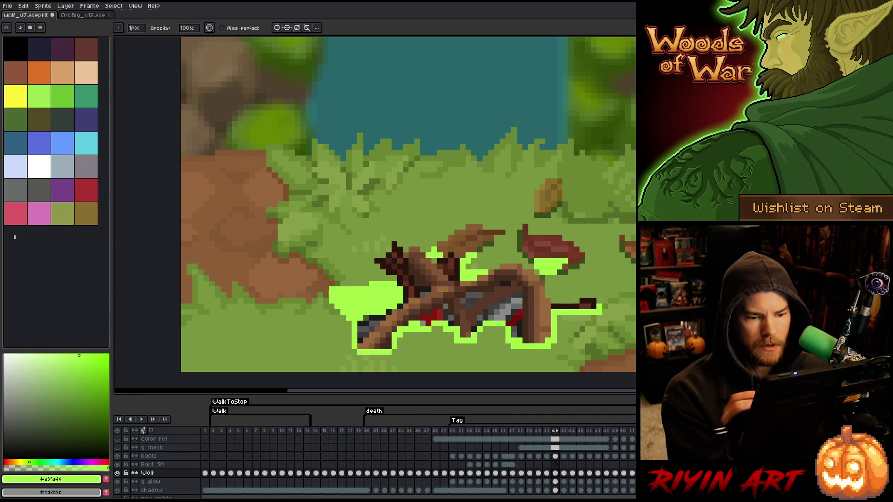
- On the glow layer, extend the glow slightly and erase part of it above the wolf
{"action": "left_click", "coordinate": [556, 483]}
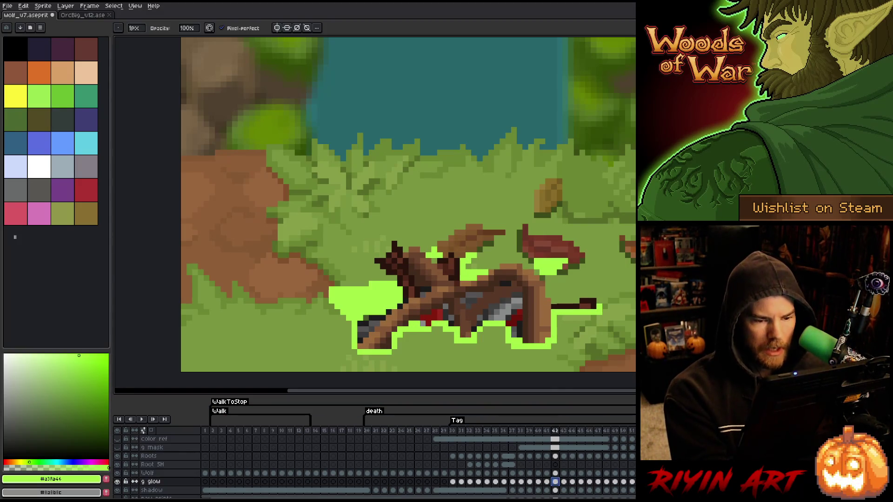
{"action": "key", "text": "e"}
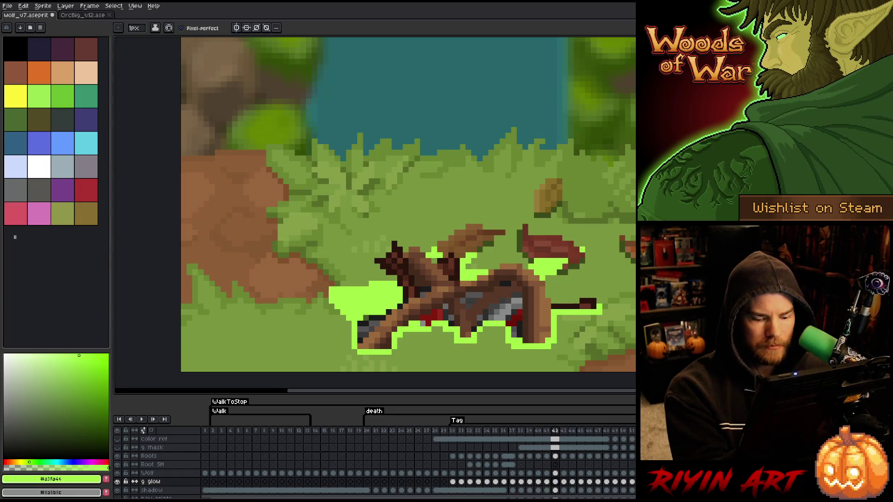
{"action": "left_click", "coordinate": [559, 255]}
{"action": "key", "text": "e"}
{"action": "left_click_drag", "start_coordinate": [535, 258], "coordinate": [585, 260]}
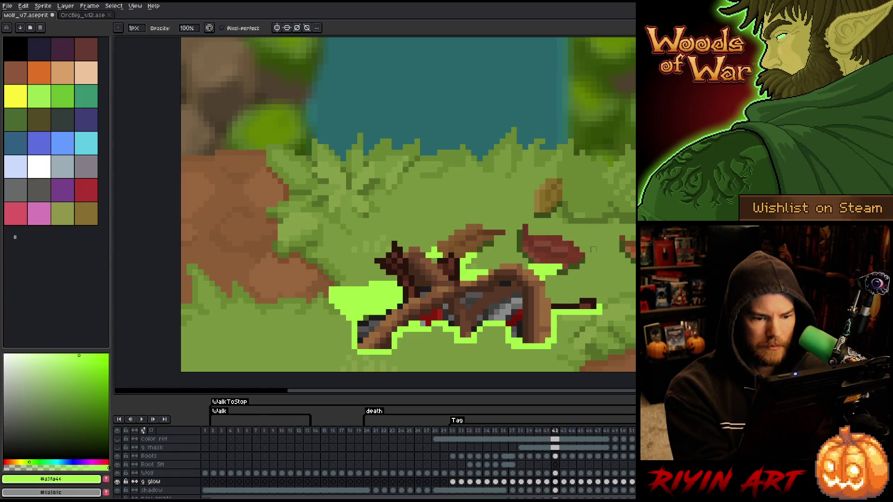
{"action": "key", "text": "b"}
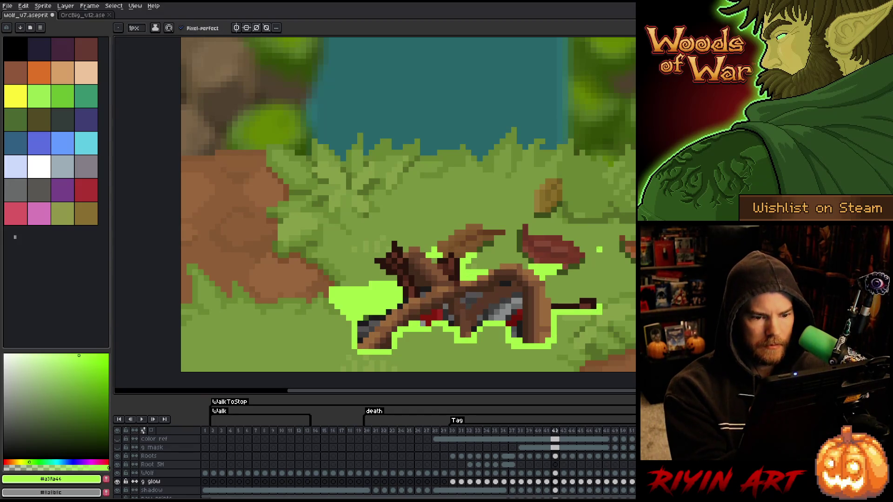
- Compare frames 42 and 43, then erase stray glow pixels on frame 43
{"action": "key", "text": "Left"}
{"action": "key", "text": "Right"}
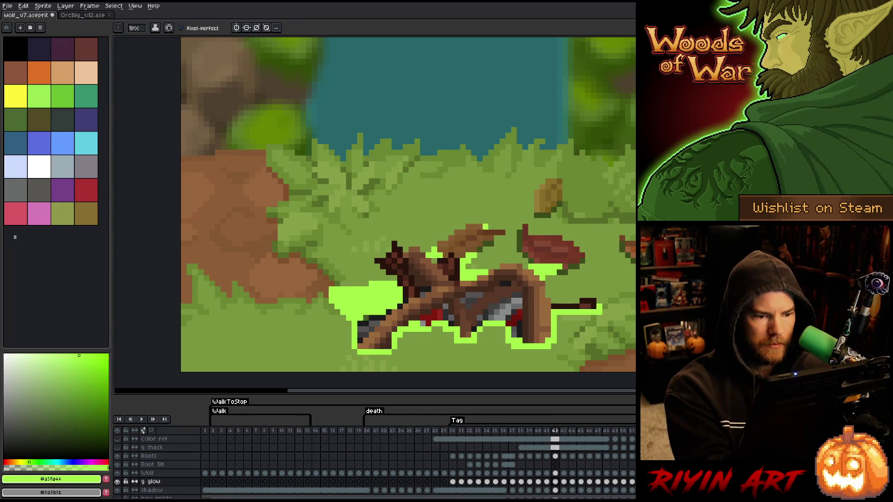
{"action": "key", "text": "e"}
{"action": "key", "text": "b"}
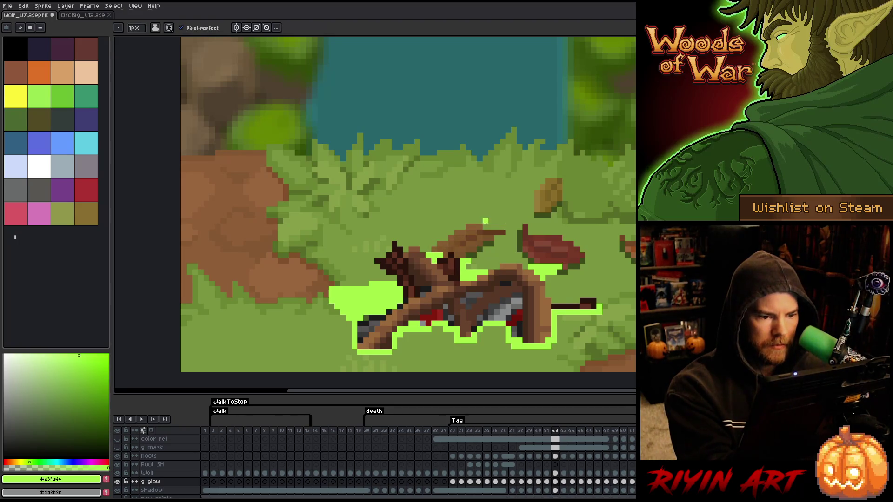
{"action": "key", "text": "e"}
{"action": "key", "text": "Right"}
{"action": "key", "text": "Left"}
{"action": "key", "text": "Right"}
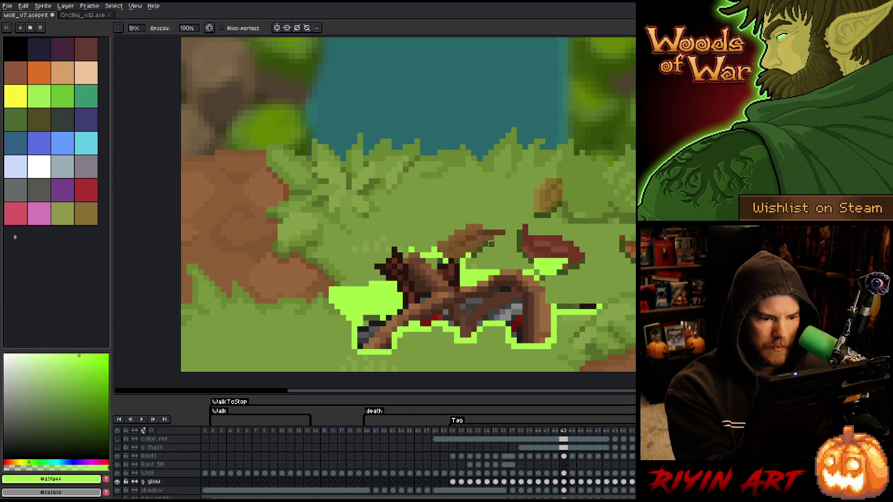
{"action": "mouse_move", "coordinate": [451, 249]}
{"action": "left_mouse_down"}
{"action": "mouse_move", "coordinate": [410, 250]}
{"action": "mouse_move", "coordinate": [429, 261]}
{"action": "left_mouse_up"}
{"action": "key", "text": "b"}
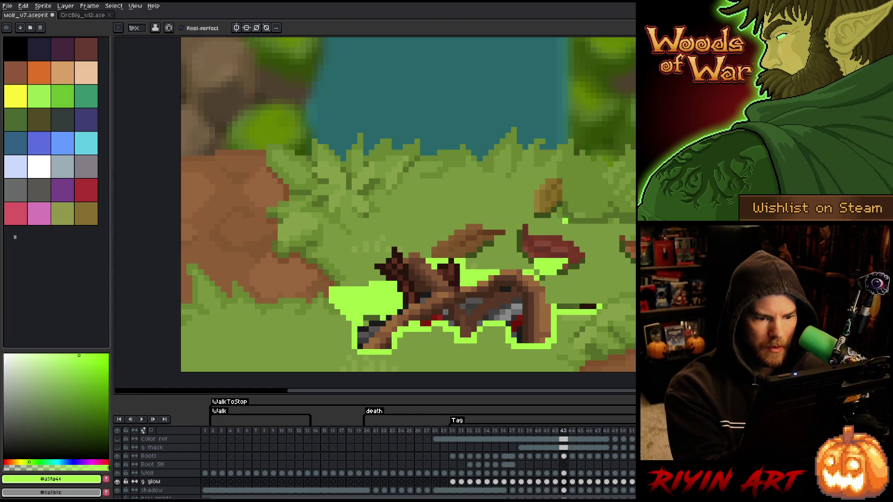
- After comparing nearby frames, erase the glow pixels beside the red leaf on frame 43
{"action": "key", "text": "comma"}
{"action": "key", "text": "comma"}
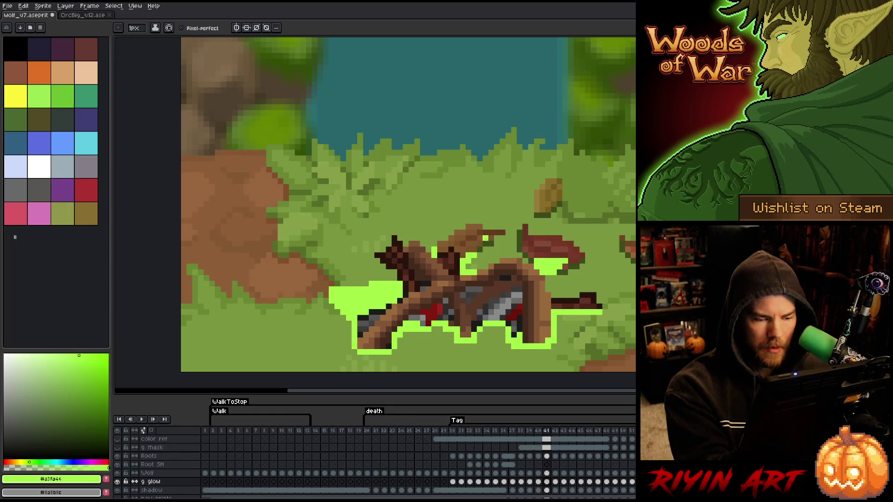
{"action": "key", "text": "period"}
{"action": "key", "text": "comma"}
{"action": "key", "text": "period"}
{"action": "key", "text": "period"}
{"action": "key", "text": "comma"}
{"action": "key", "text": "period"}
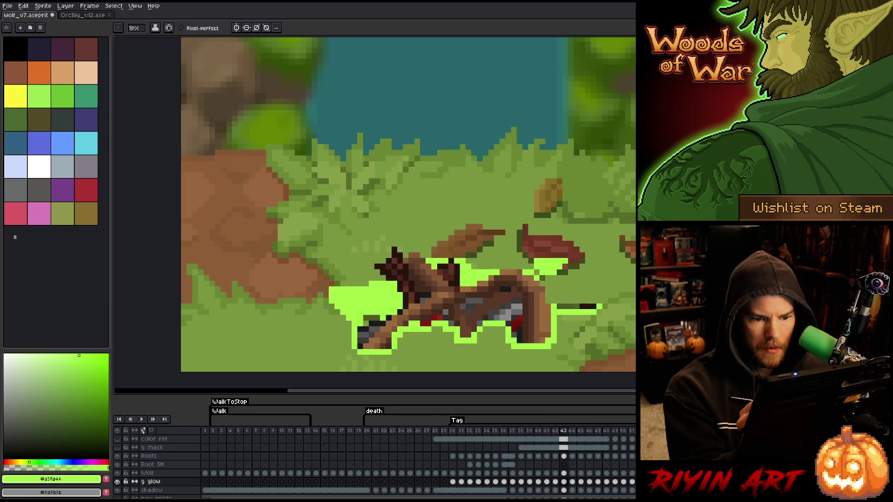
{"action": "key", "text": "comma"}
{"action": "key", "text": "period"}
{"action": "key", "text": "e"}
{"action": "mouse_move", "coordinate": [534, 261]}
{"action": "left_mouse_down"}
{"action": "mouse_move", "coordinate": [568, 262]}
{"action": "mouse_move", "coordinate": [528, 266]}
{"action": "mouse_move", "coordinate": [568, 266]}
{"action": "left_mouse_up"}
{"action": "key", "text": "b"}
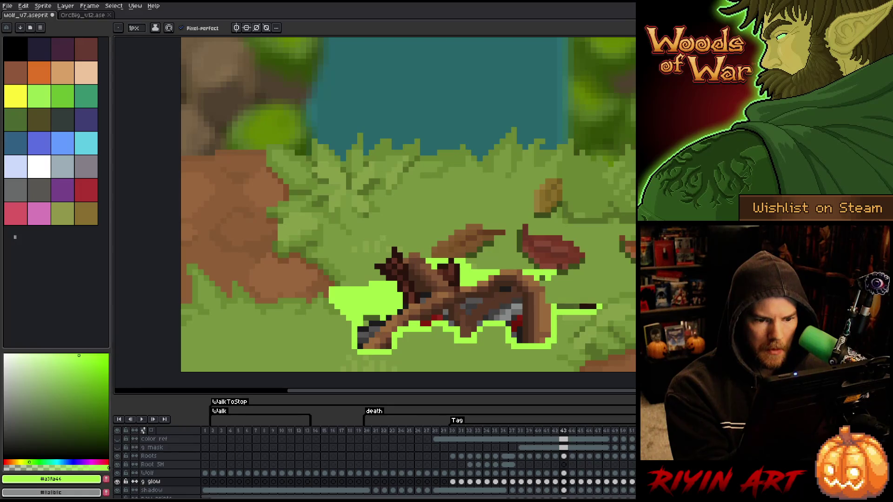
- Add glow pixels along the wolf's right edge on frame 43
{"action": "key", "text": "comma"}
{"action": "key", "text": "period"}
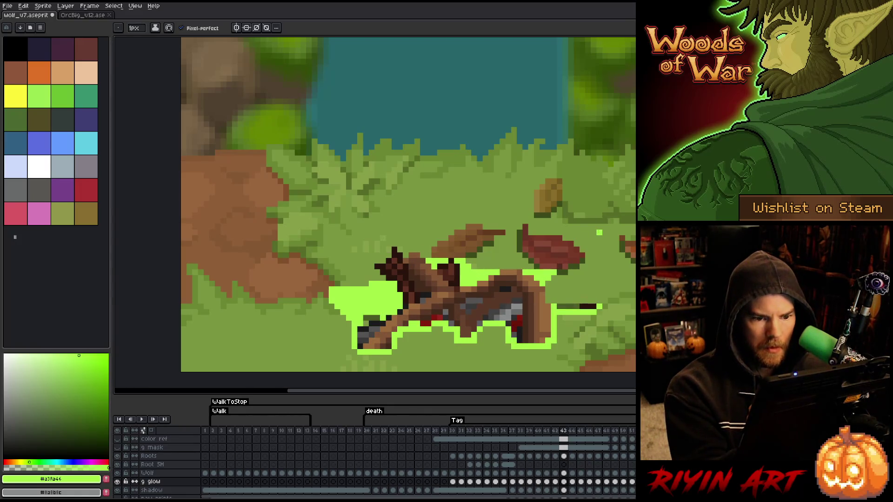
{"action": "key", "text": "comma"}
{"action": "key", "text": "period"}
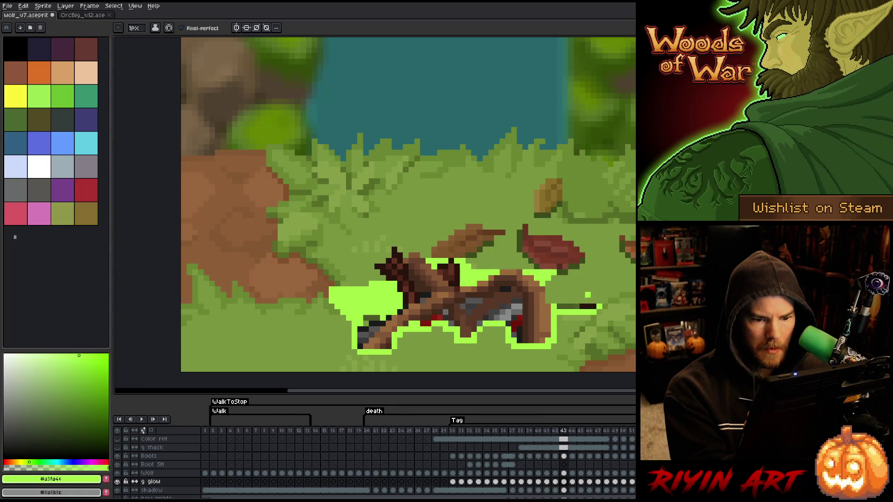
{"action": "left_click_drag", "start_coordinate": [558, 306], "coordinate": [604, 301]}
- Compare the glow against frame 42, then paint a glow pixel on the wolf's outline
{"action": "key", "text": "comma"}
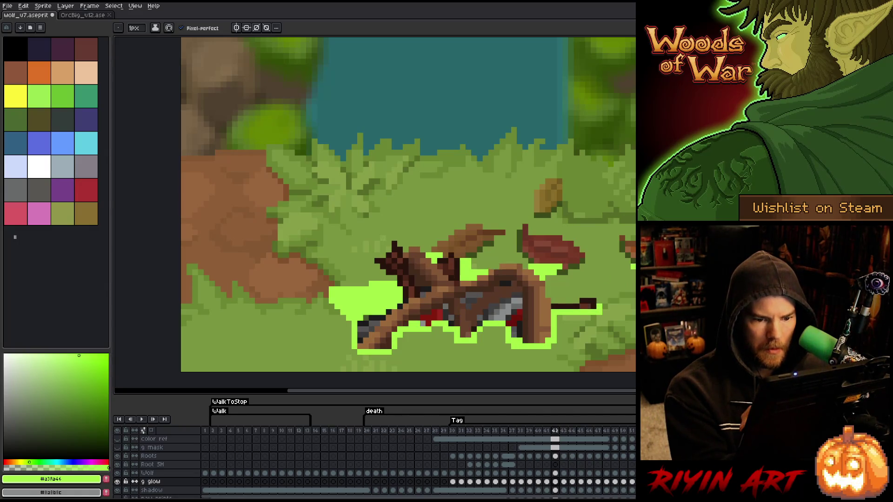
{"action": "key", "text": "period"}
{"action": "key", "text": "comma"}
{"action": "key", "text": "period"}
{"action": "key", "text": "comma"}
{"action": "key", "text": "period"}
{"action": "key", "text": "comma"}
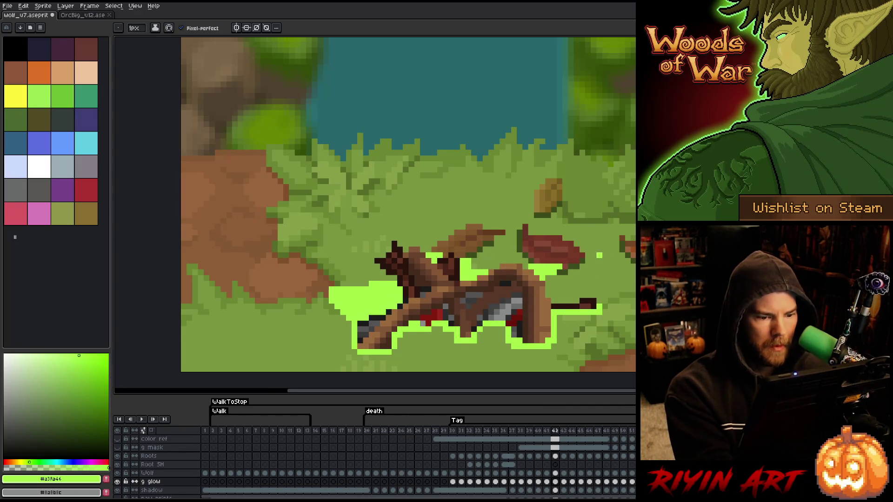
{"action": "key", "text": "period"}
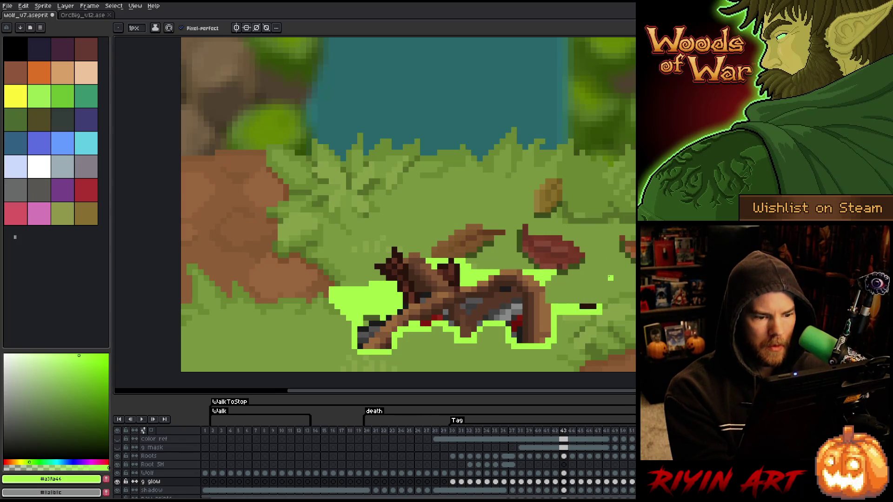
{"action": "left_click", "coordinate": [366, 318]}
- Add glow above the left glow blob, checking it against frame 42
{"action": "key", "text": "comma"}
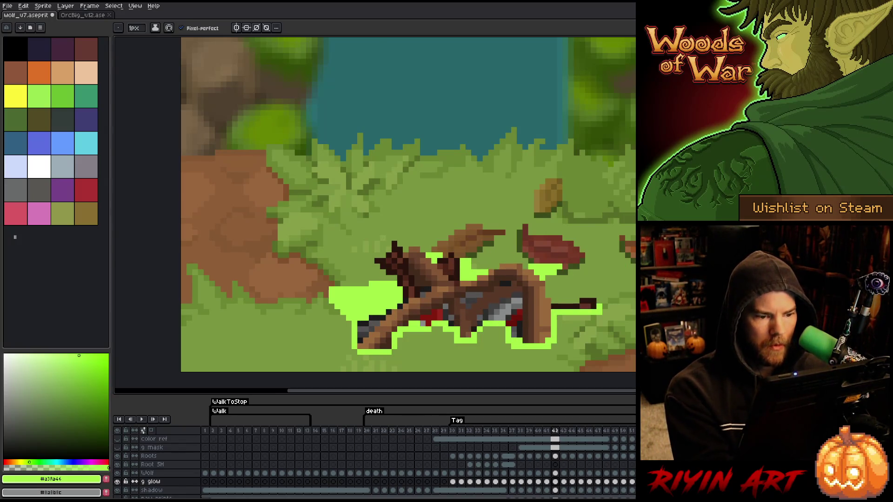
{"action": "key", "text": "period"}
{"action": "key", "text": "e"}
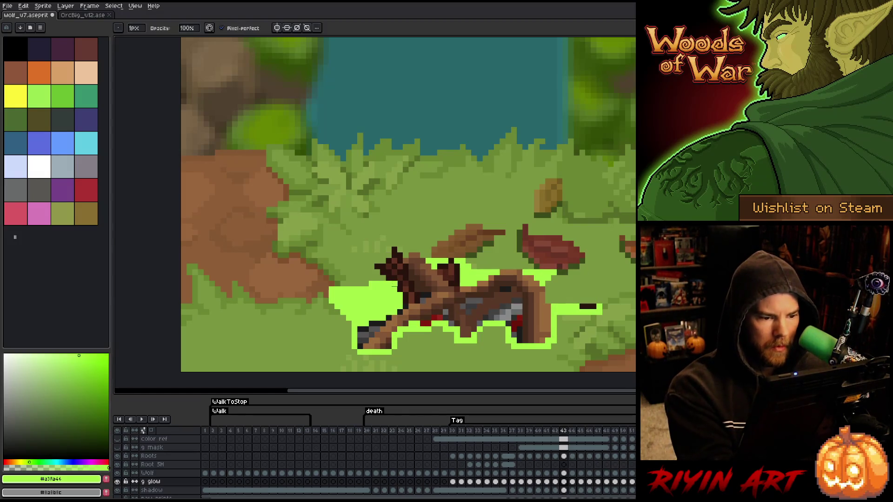
{"action": "mouse_move", "coordinate": [370, 284]}
{"action": "left_mouse_down"}
{"action": "mouse_move", "coordinate": [392, 280]}
{"action": "mouse_move", "coordinate": [331, 290]}
{"action": "mouse_move", "coordinate": [331, 301]}
{"action": "left_mouse_up"}
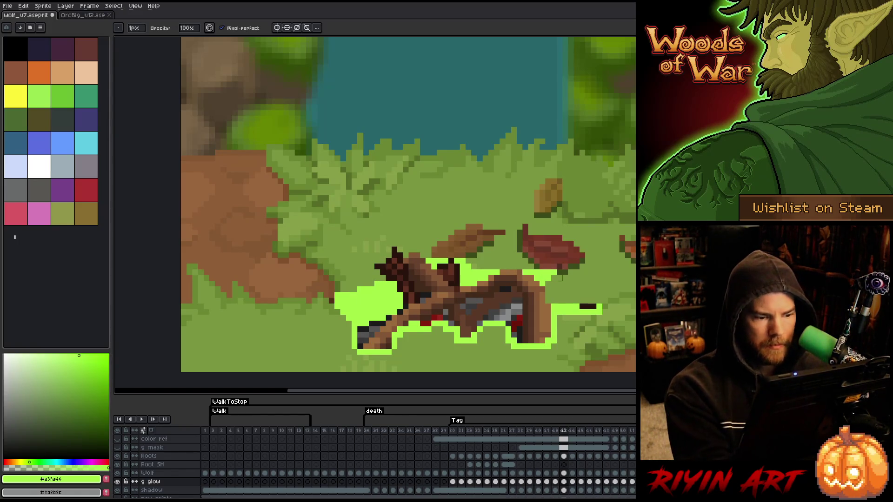
{"action": "key", "text": "Left"}
{"action": "key", "text": "Right"}
{"action": "key", "text": "Left"}
{"action": "key", "text": "Right"}
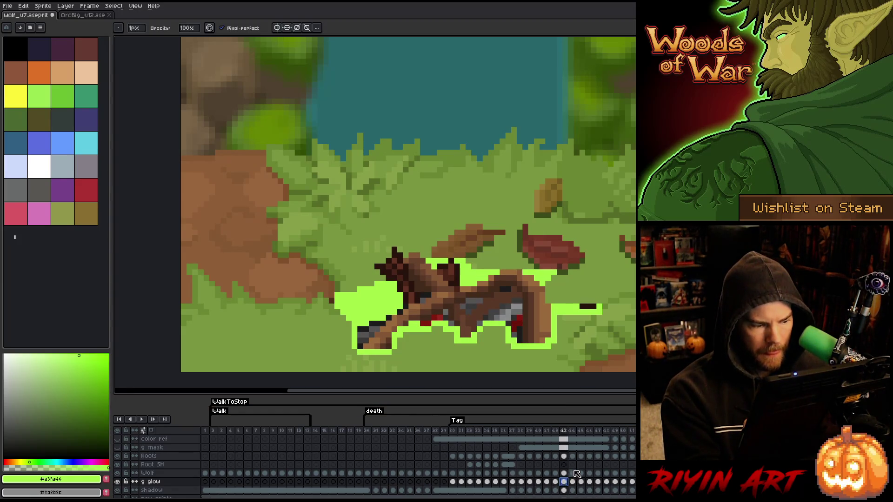
- Clear frames 44–51, then undo to restore the wolf and glow
{"action": "key", "text": "Right"}
{"action": "left_click_drag", "start_coordinate": [579, 484], "coordinate": [629, 483]}
{"action": "key", "text": "Delete"}
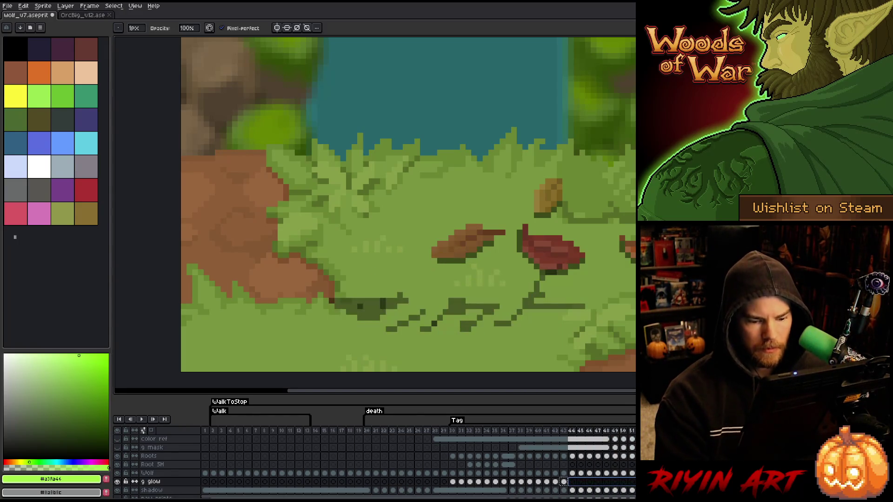
{"action": "key", "text": "ctrl+z"}
{"action": "key", "text": "ctrl+z"}
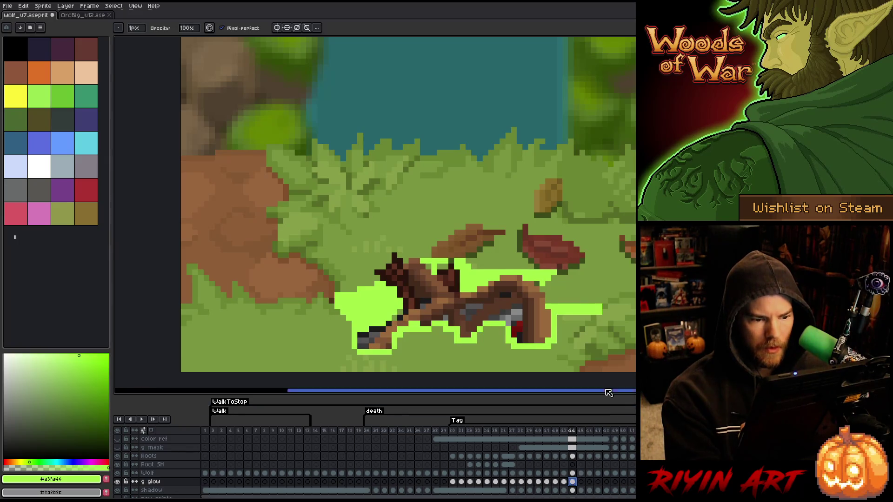
{"action": "left_click", "coordinate": [564, 482]}
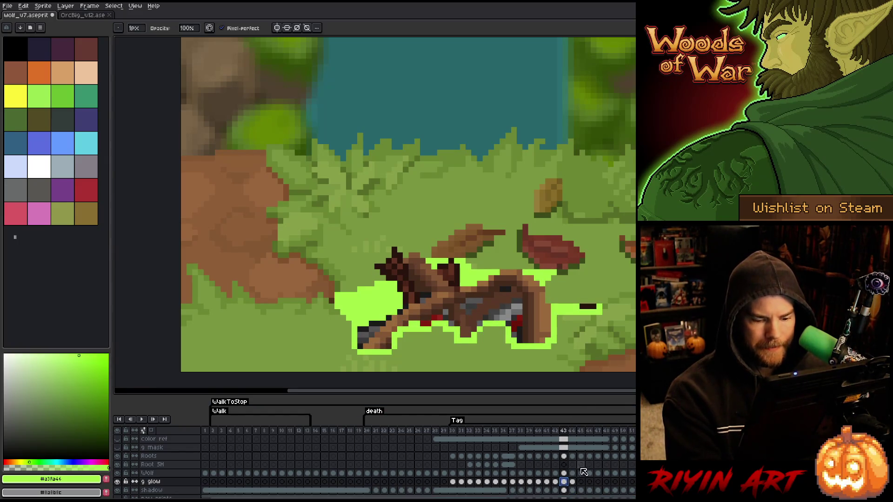
{"action": "key", "text": "Right"}
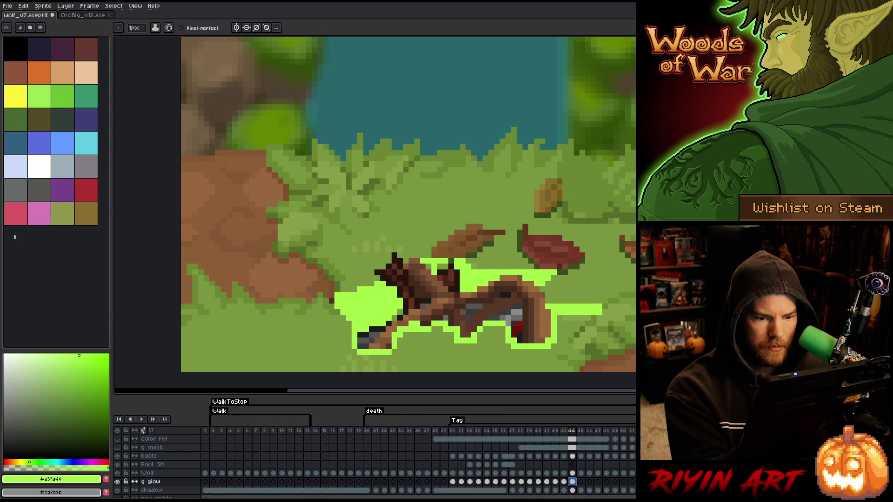
- On frame 44, trim the glow below the leaf, above the wolf, and on both ends, comparing with frame 43
{"action": "left_click_drag", "start_coordinate": [535, 272], "coordinate": [553, 272]}
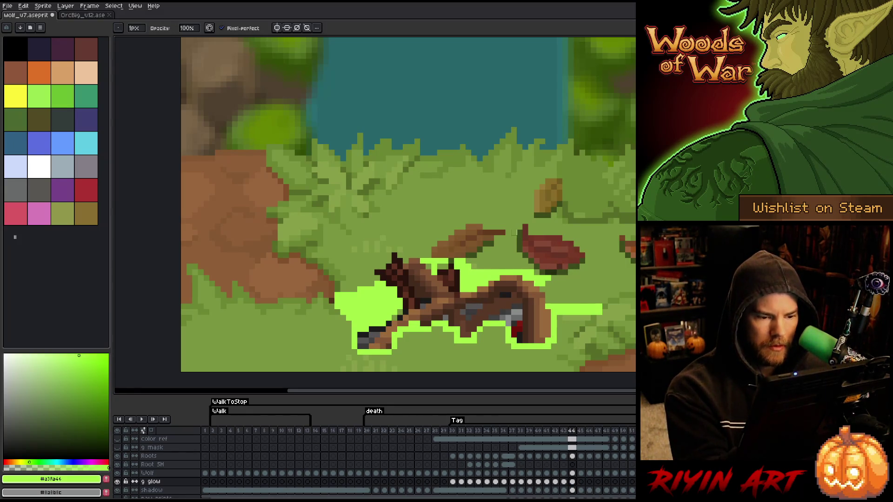
{"action": "left_click_drag", "start_coordinate": [469, 261], "coordinate": [421, 261]}
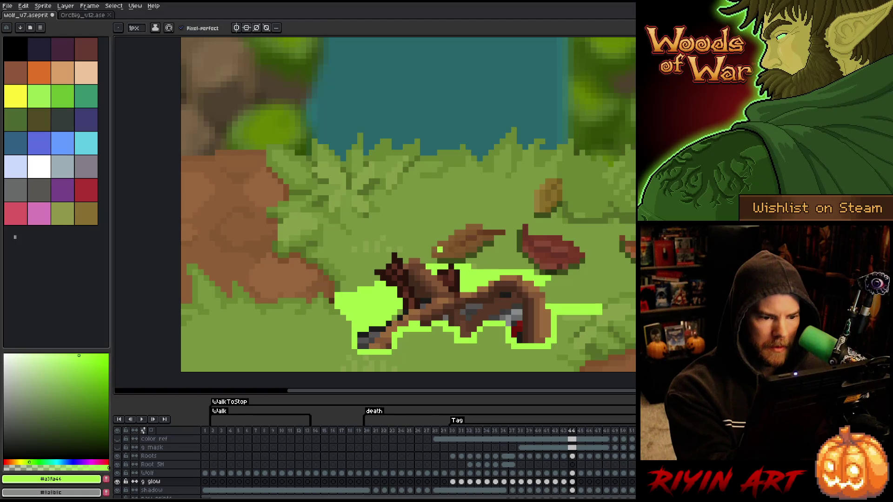
{"action": "key", "text": "b"}
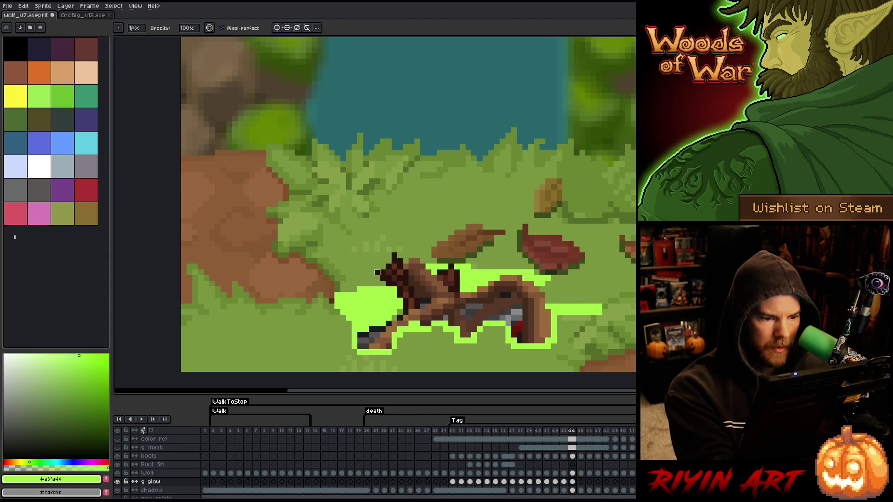
{"action": "left_click_drag", "start_coordinate": [371, 289], "coordinate": [338, 309]}
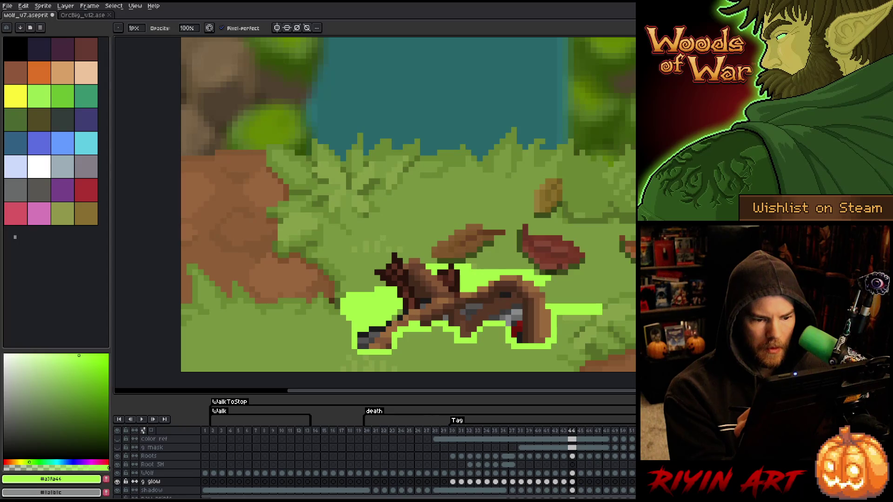
{"action": "left_click_drag", "start_coordinate": [599, 305], "coordinate": [599, 313]}
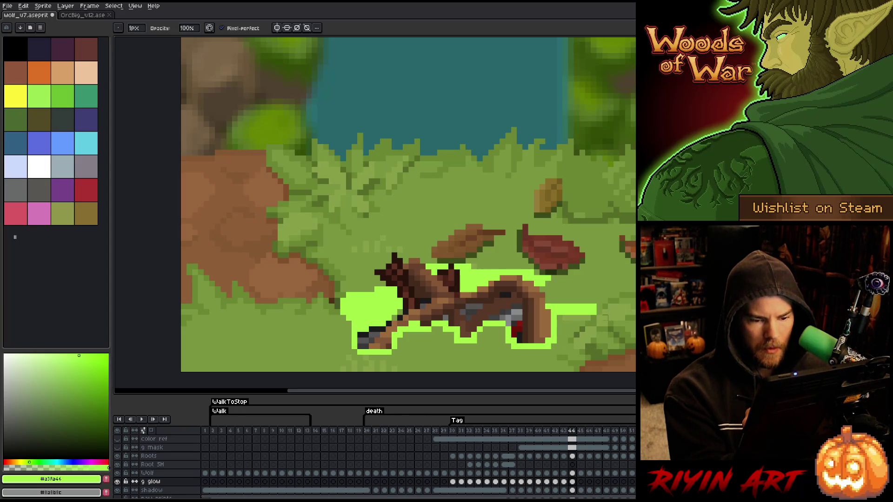
{"action": "key", "text": "Left"}
{"action": "key", "text": "Right"}
{"action": "key", "text": "Left"}
{"action": "key", "text": "Right"}
{"action": "key", "text": "Left"}
{"action": "key", "text": "Right"}
{"action": "key", "text": "Left"}
{"action": "key", "text": "Right"}
{"action": "key", "text": "Left"}
{"action": "key", "text": "Right"}
{"action": "key", "text": "Left"}
{"action": "key", "text": "Right"}
{"action": "key", "text": "Left"}
{"action": "key", "text": "Right"}
{"action": "key", "text": "Left"}
{"action": "key", "text": "Right"}
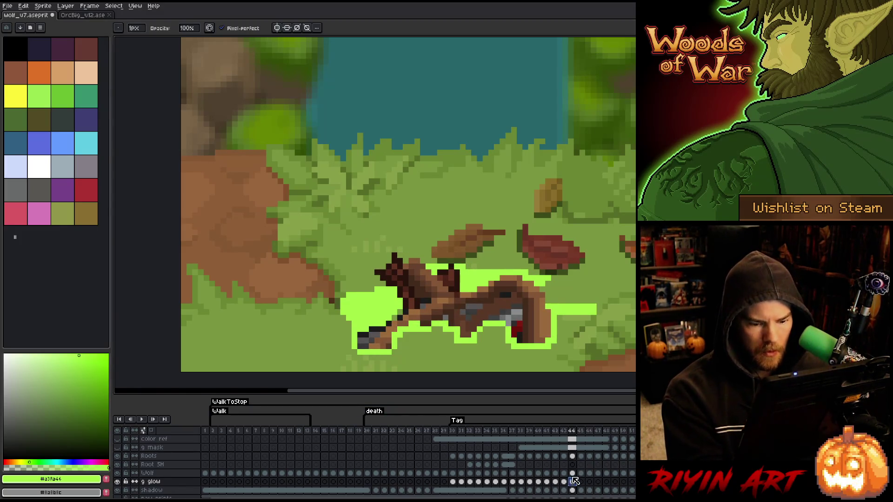
- On frame 45, erase the glow row along the wolf's top and its top-left edge
{"action": "key", "text": "Right"}
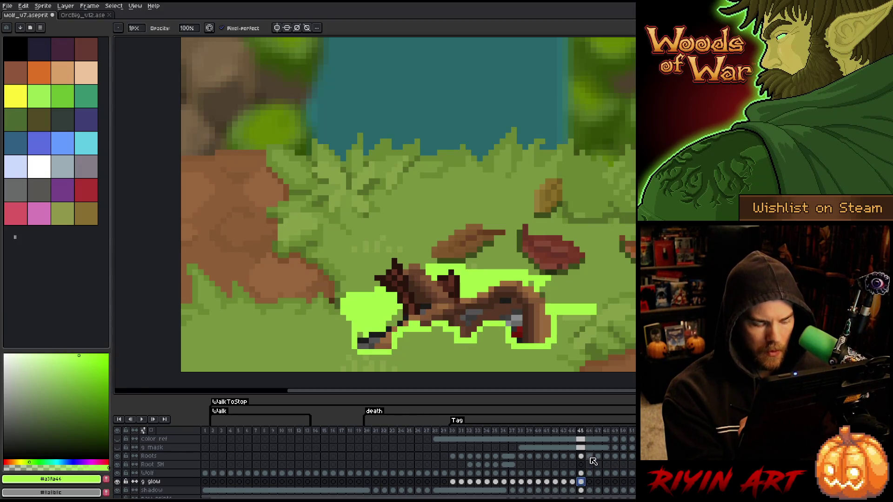
{"action": "key", "text": "e"}
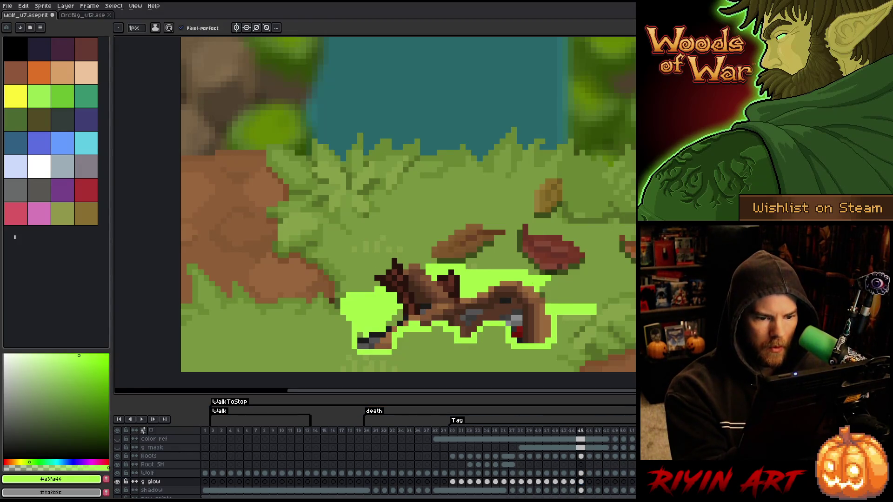
{"action": "key", "text": "b"}
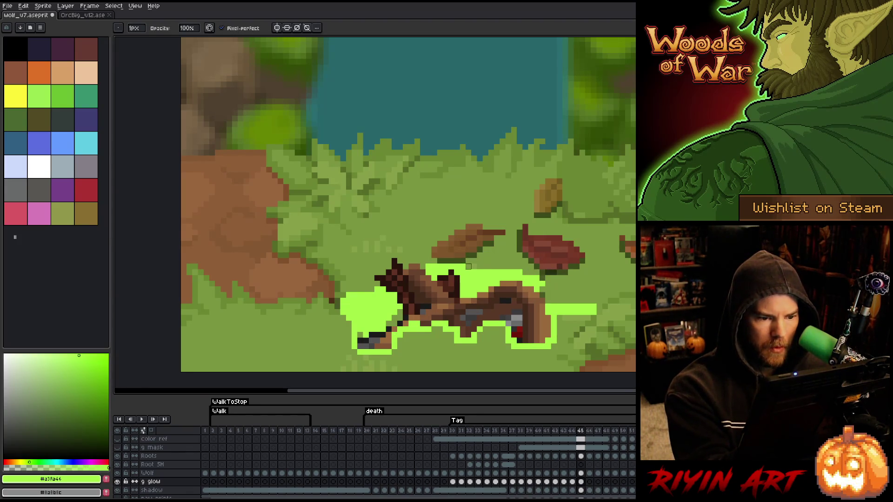
{"action": "left_click_drag", "start_coordinate": [468, 267], "coordinate": [427, 267]}
{"action": "mouse_move", "coordinate": [389, 289]}
{"action": "left_mouse_down"}
{"action": "mouse_move", "coordinate": [331, 289]}
{"action": "mouse_move", "coordinate": [342, 314]}
{"action": "left_mouse_up"}
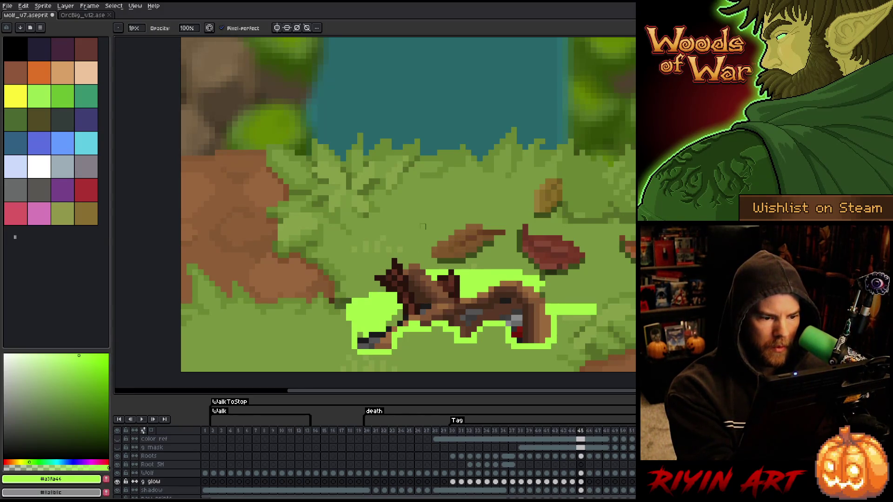
{"action": "key", "text": "e"}
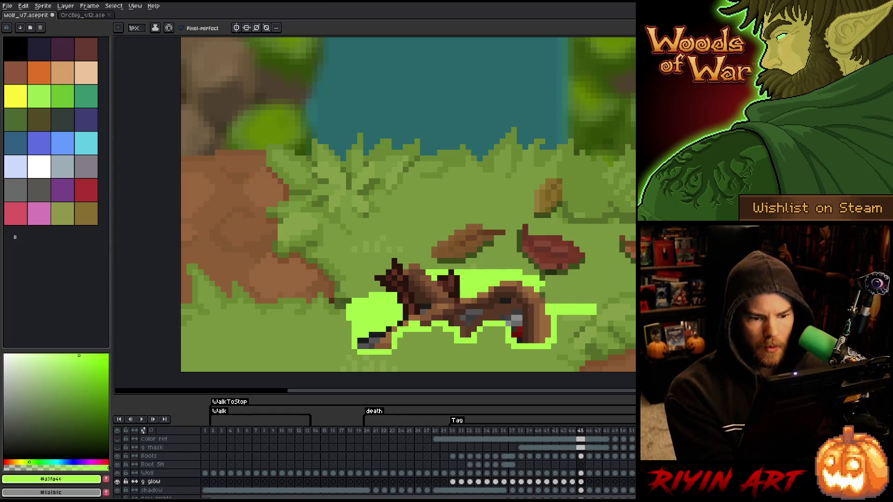
- Compare against frame 44, then erase columns at the glow strip's right end
{"action": "key", "text": "comma"}
{"action": "key", "text": "period"}
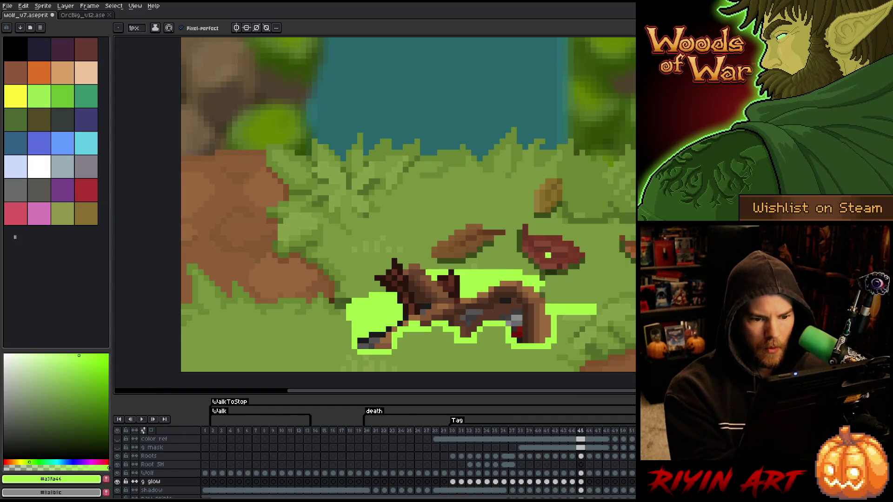
{"action": "key", "text": "comma"}
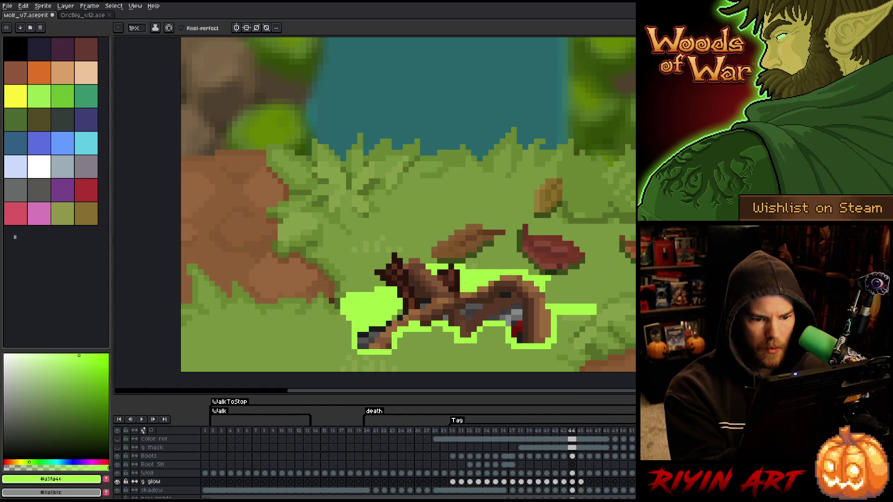
{"action": "key", "text": "period"}
{"action": "key", "text": "comma"}
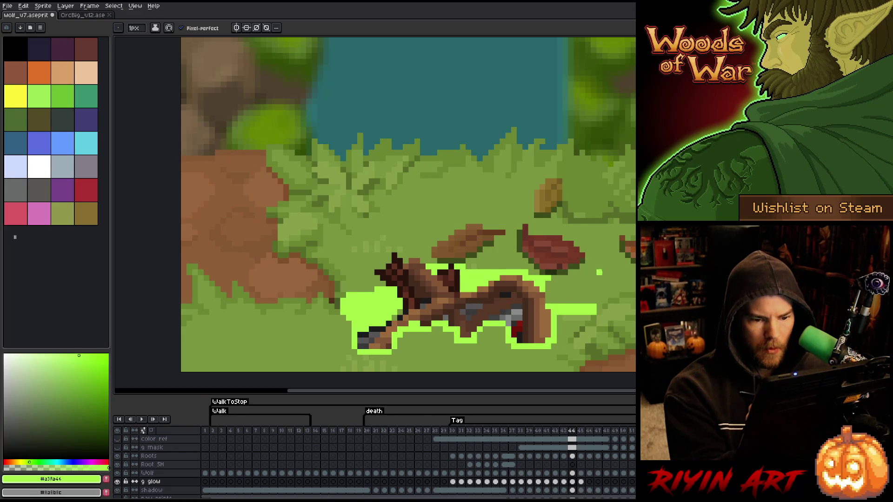
{"action": "key", "text": "period"}
{"action": "key", "text": "comma"}
{"action": "key", "text": "period"}
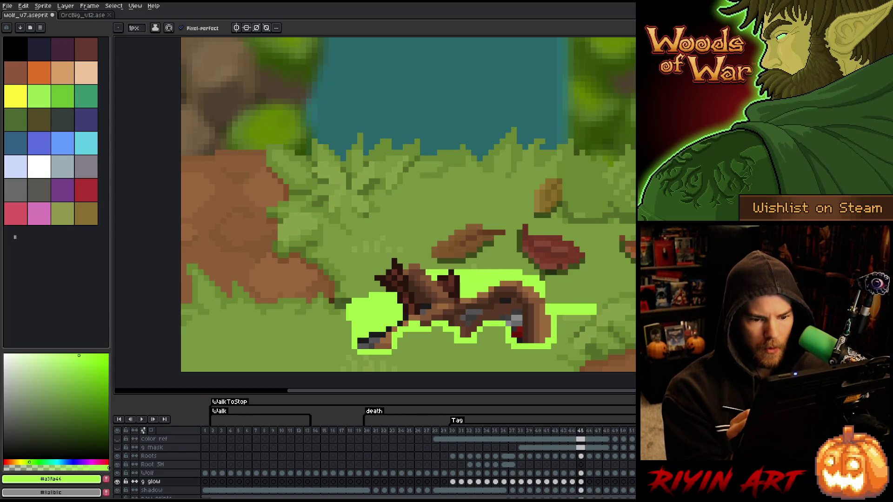
{"action": "key", "text": "e"}
{"action": "left_click", "coordinate": [587, 310]}
{"action": "left_click_drag", "start_coordinate": [594, 303], "coordinate": [593, 335]}
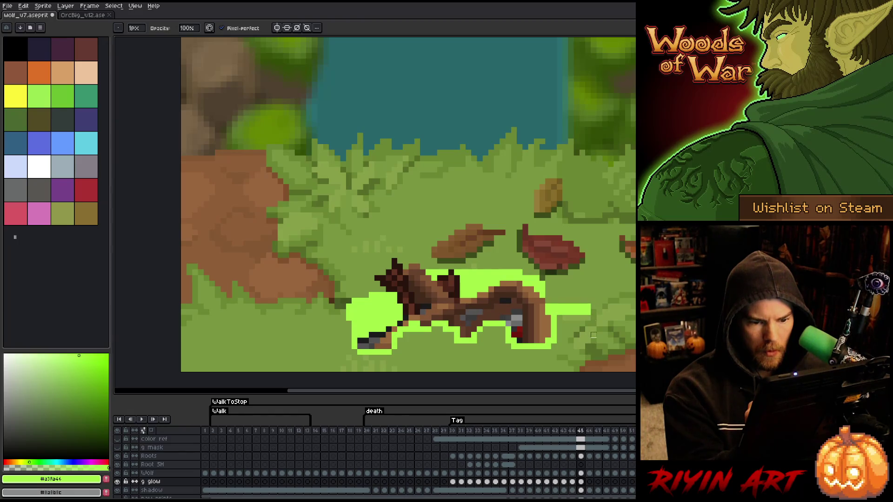
{"action": "left_click_drag", "start_coordinate": [588, 298], "coordinate": [594, 340]}
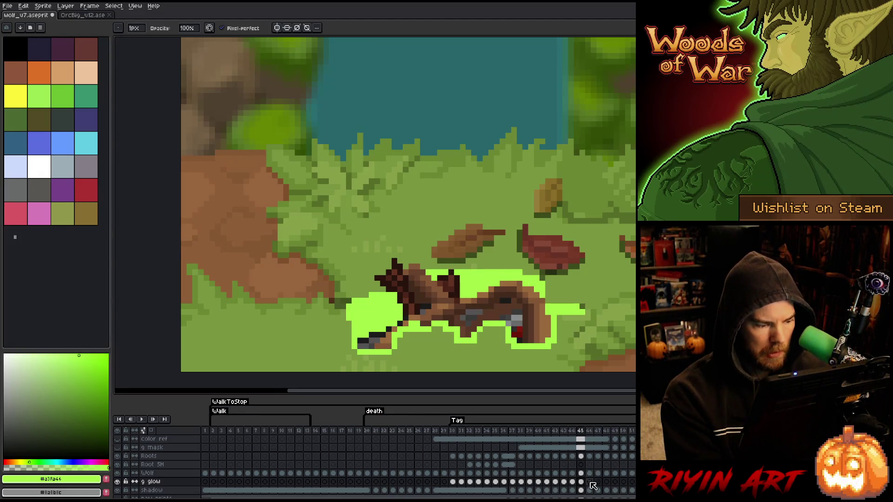
- Select the shadow layer's cels from frame 39 through the end
{"action": "left_click", "coordinate": [538, 490]}
{"action": "key", "text": "Right"}
{"action": "key", "text": "Right"}
{"action": "key", "text": "Right"}
{"action": "left_click", "coordinate": [539, 491], "text": "shift"}
{"action": "left_click_drag", "start_coordinate": [534, 492], "coordinate": [633, 492]}
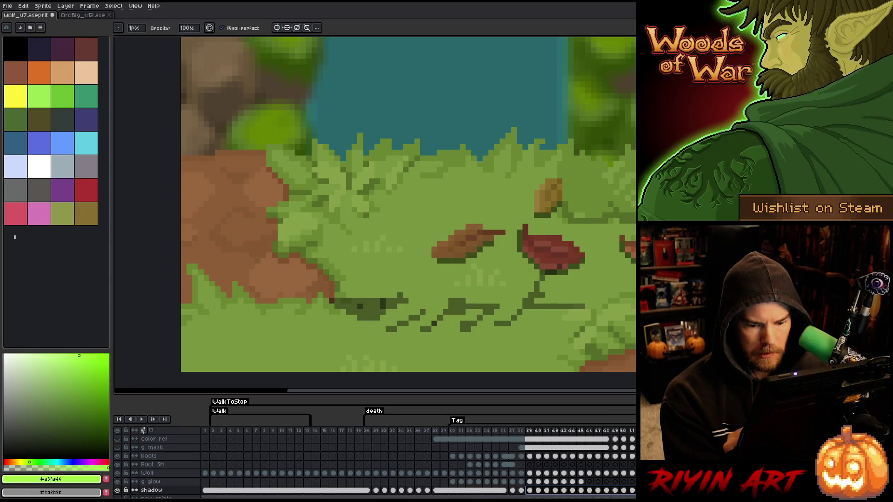
- Clear the shadow from frame 39 onward and briefly open the frame-45 glow cel's properties
{"action": "key", "text": "Delete"}
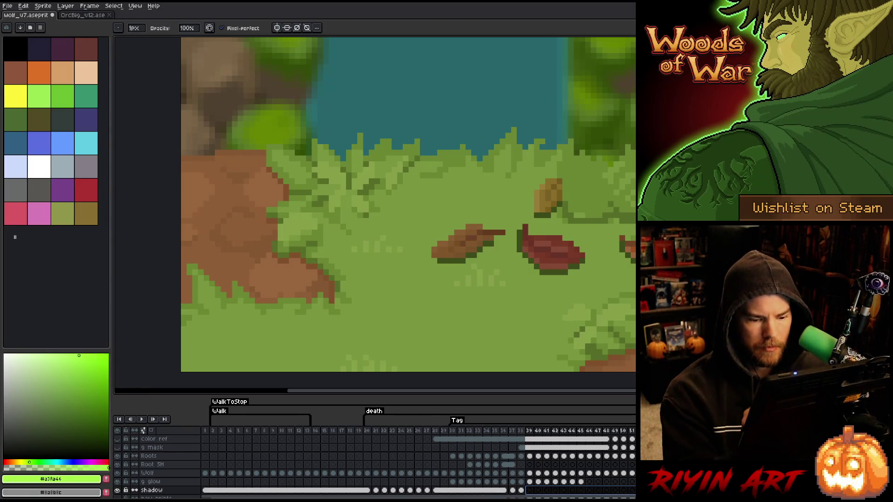
{"action": "double_click", "coordinate": [581, 482]}
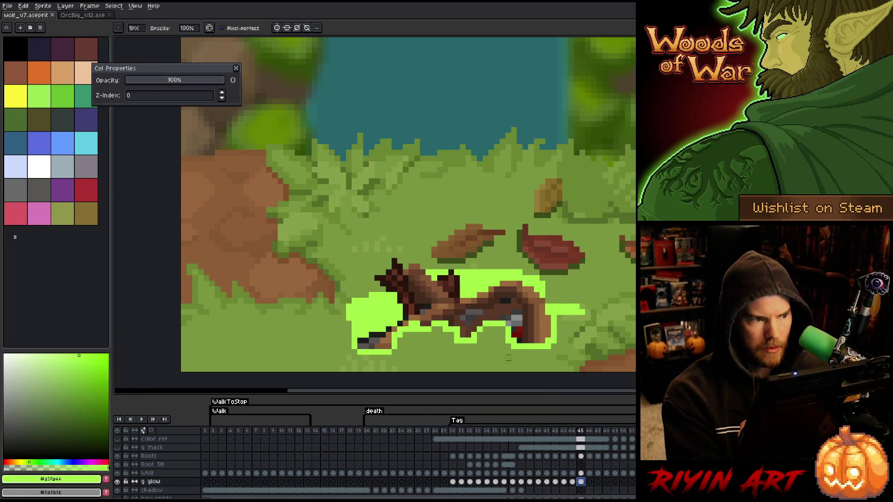
{"action": "key", "text": "Escape"}
- On frame 46, add a pixel by the hindquarters and erase the glow's top row and left strip
{"action": "left_click", "coordinate": [590, 482]}
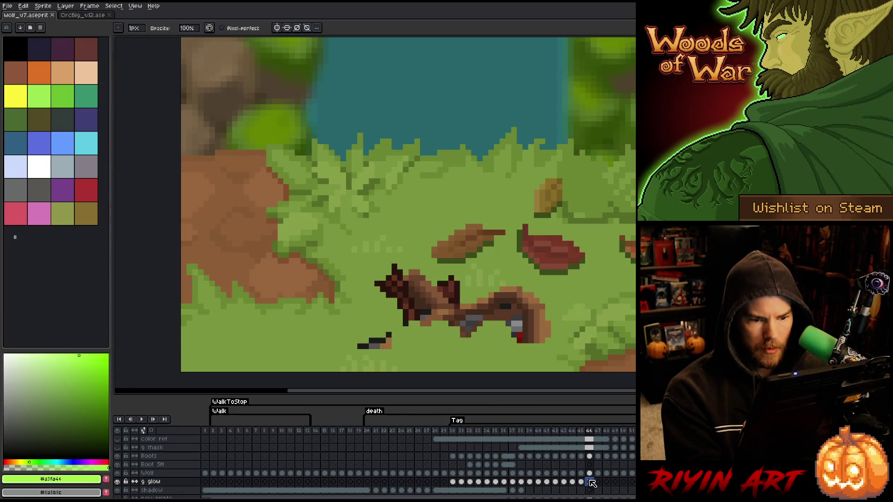
{"action": "left_click", "coordinate": [582, 482]}
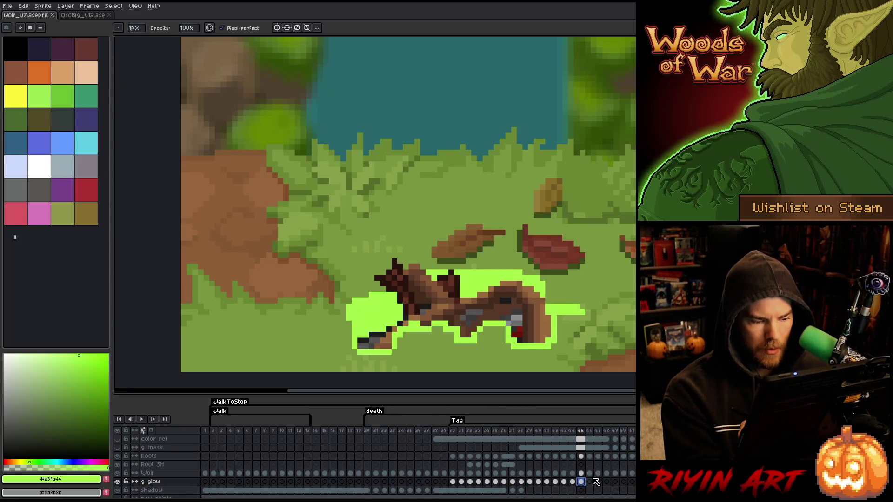
{"action": "left_click", "coordinate": [589, 482]}
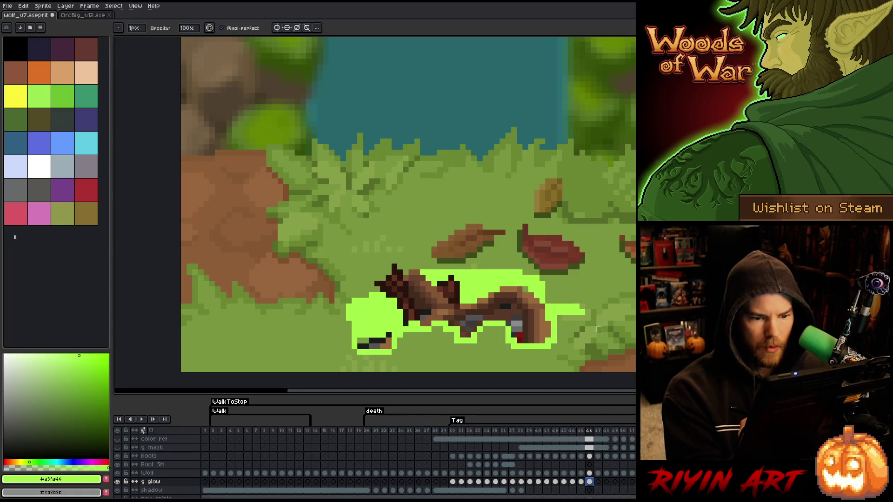
{"action": "left_click", "coordinate": [575, 307]}
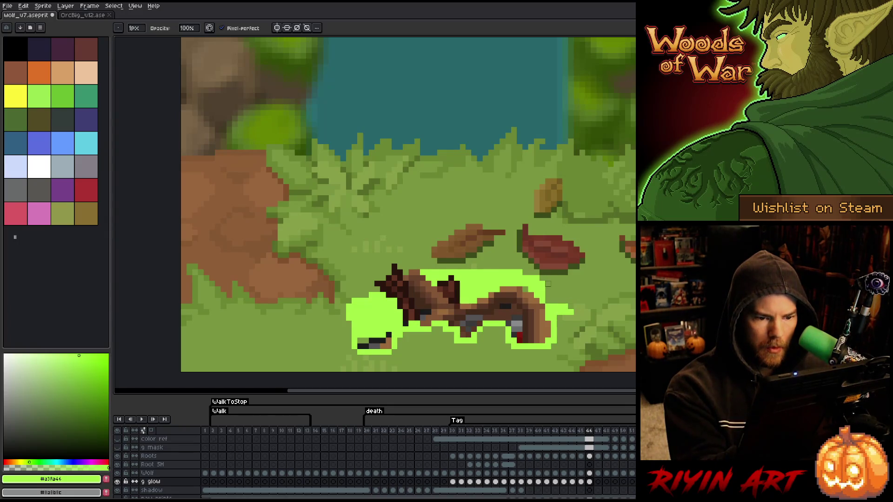
{"action": "left_click_drag", "start_coordinate": [527, 273], "coordinate": [421, 273]}
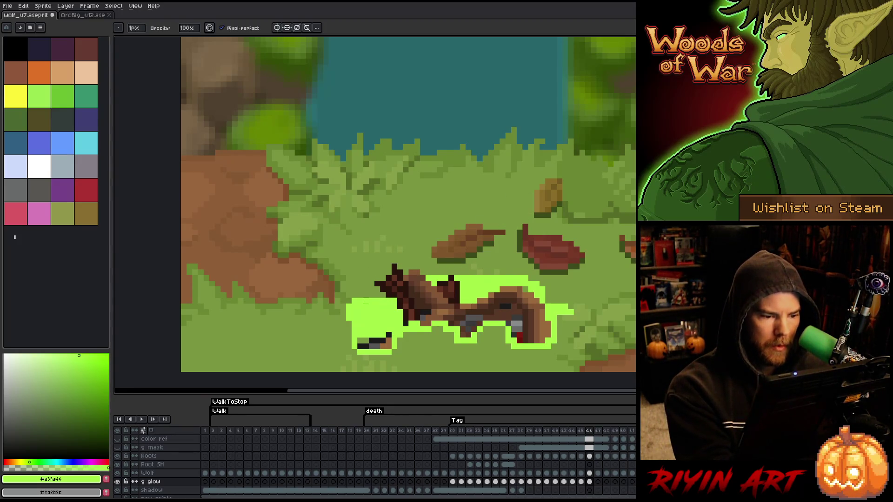
{"action": "left_click_drag", "start_coordinate": [355, 307], "coordinate": [349, 317]}
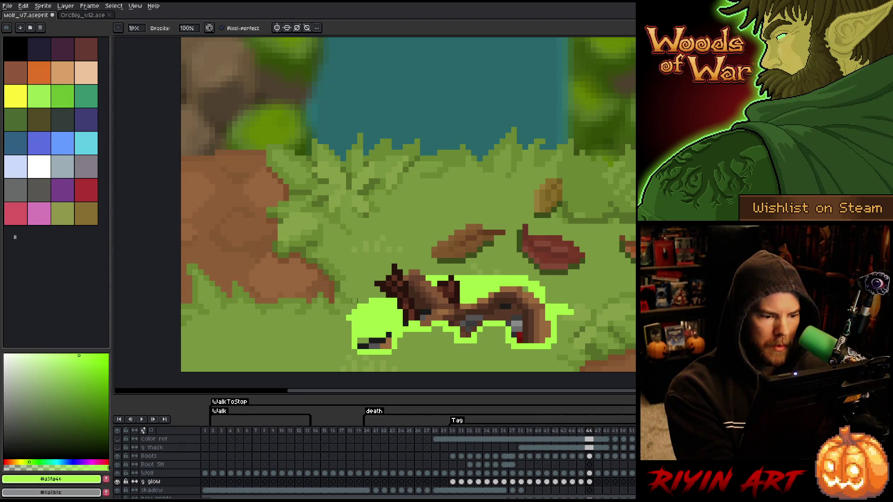
{"action": "key", "text": "e"}
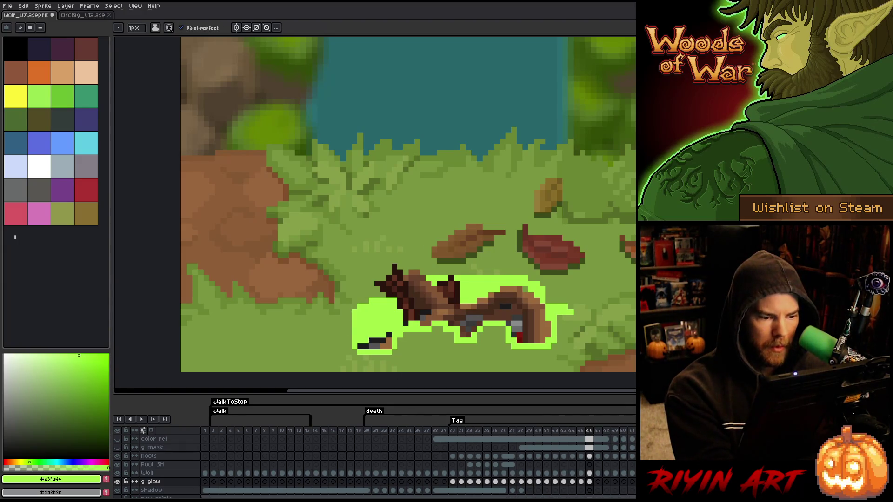
{"action": "key", "text": "b"}
{"action": "key", "text": "e"}
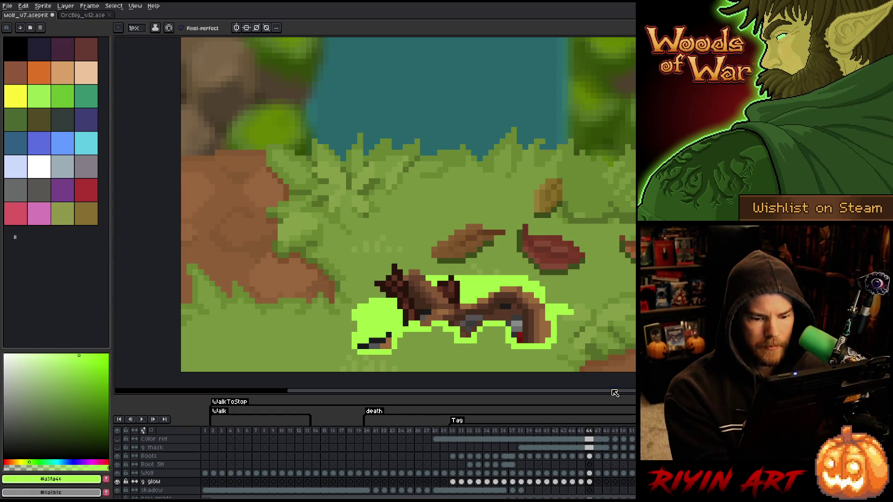
- Solo the glow layer, fill the holes inside the glow, then show all layers again
{"action": "left_click", "coordinate": [117, 482], "text": "alt"}
{"action": "left_click", "coordinate": [425, 324]}
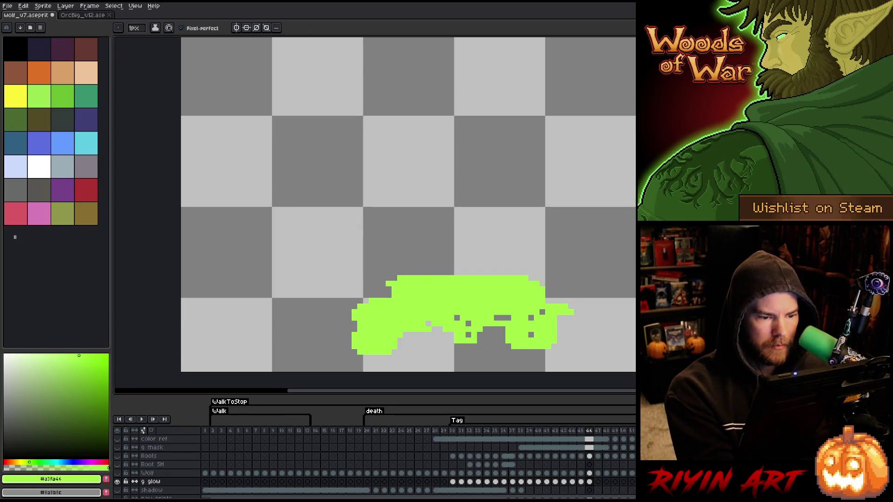
{"action": "left_click", "coordinate": [456, 317]}
{"action": "left_click", "coordinate": [468, 323]}
{"action": "left_click", "coordinate": [469, 334]}
{"action": "left_click", "coordinate": [502, 318]}
{"action": "left_click", "coordinate": [542, 312]}
{"action": "left_click", "coordinate": [531, 334]}
{"action": "left_click", "coordinate": [531, 317]}
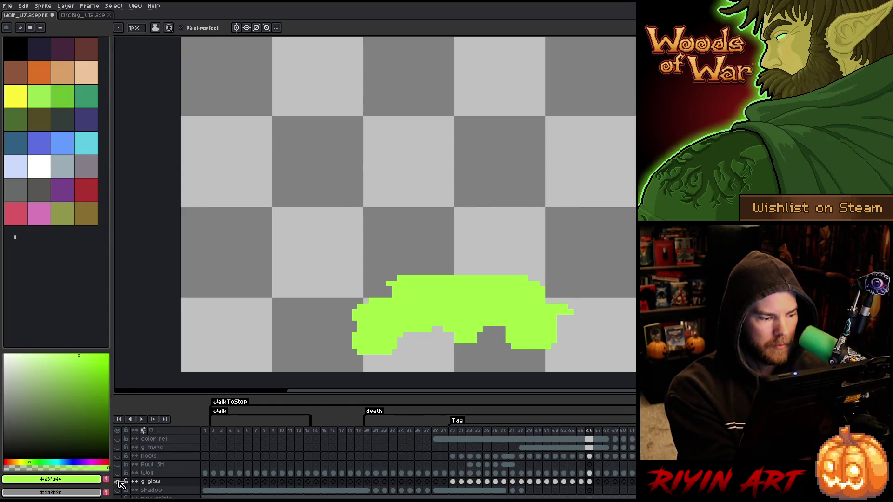
{"action": "left_click", "coordinate": [118, 482], "text": "alt"}
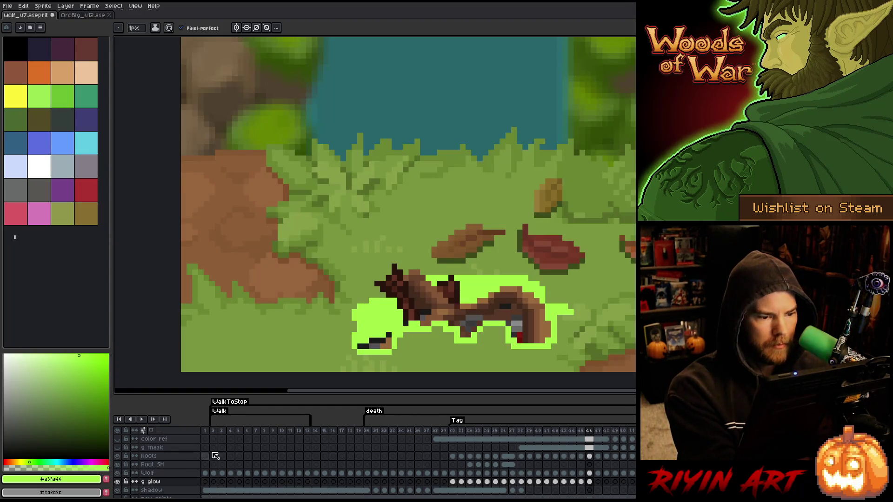
- On frame 47, trim the glow's right edge and erase its top row along the wolf's back
{"action": "left_click", "coordinate": [599, 481]}
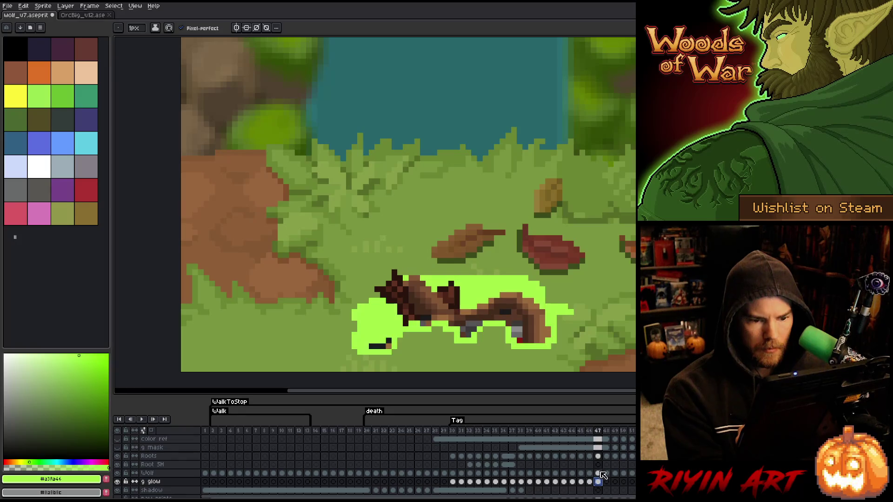
{"action": "key", "text": "b"}
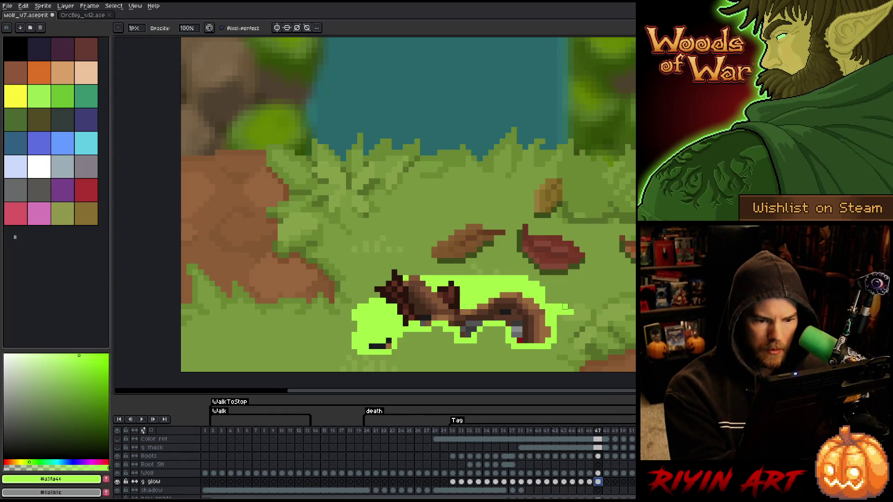
{"action": "mouse_move", "coordinate": [562, 307]}
{"action": "left_mouse_down"}
{"action": "mouse_move", "coordinate": [571, 306]}
{"action": "mouse_move", "coordinate": [554, 313]}
{"action": "left_mouse_up"}
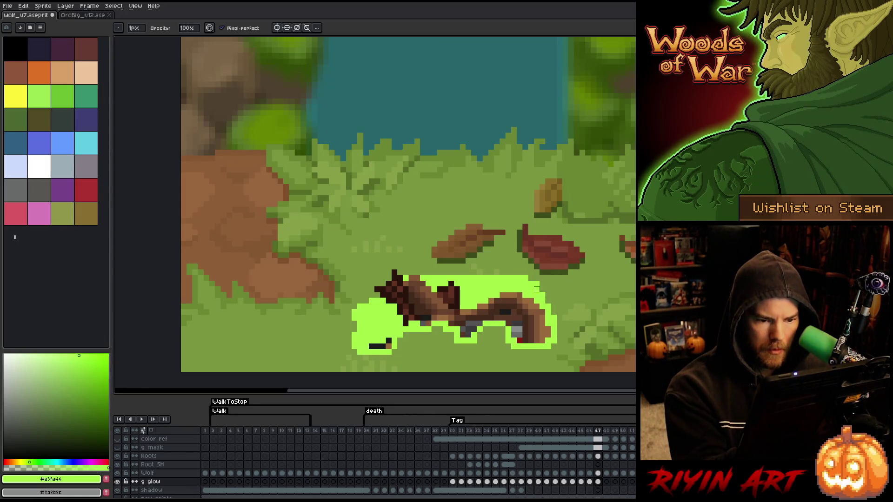
{"action": "mouse_move", "coordinate": [521, 279]}
{"action": "left_mouse_down"}
{"action": "mouse_move", "coordinate": [415, 278]}
{"action": "mouse_move", "coordinate": [366, 307]}
{"action": "left_mouse_up"}
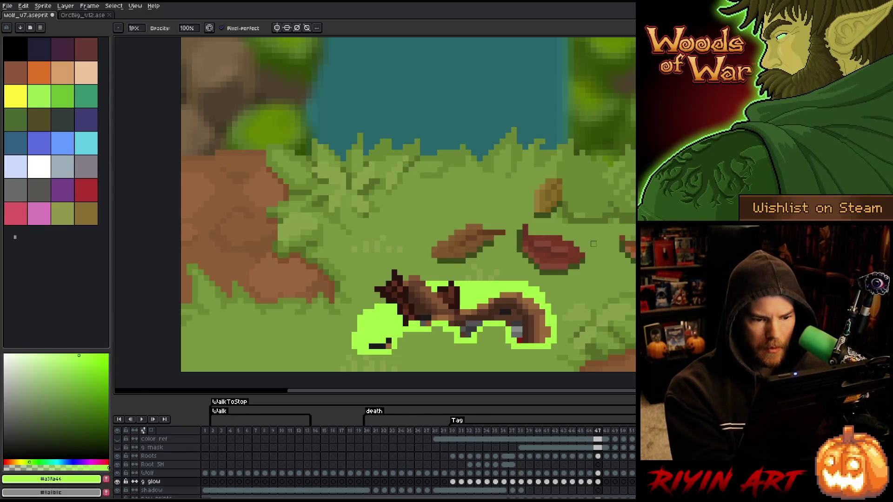
{"action": "left_click", "coordinate": [598, 481]}
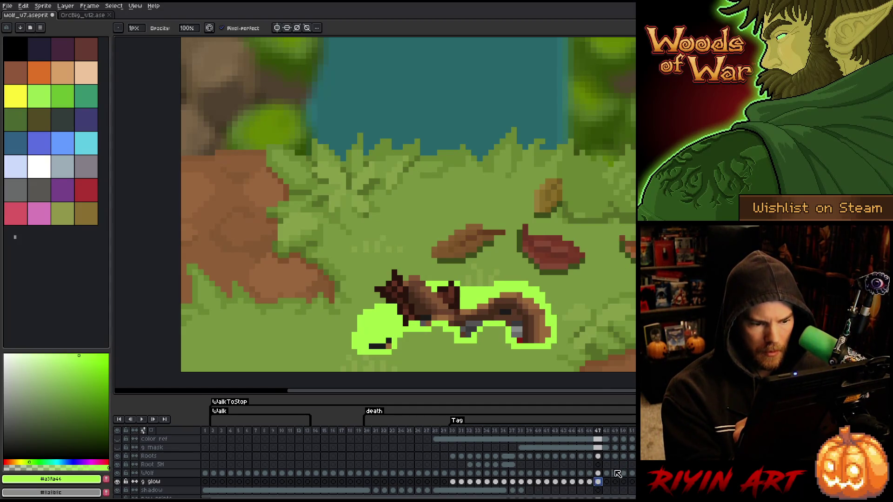
{"action": "left_click", "coordinate": [606, 482]}
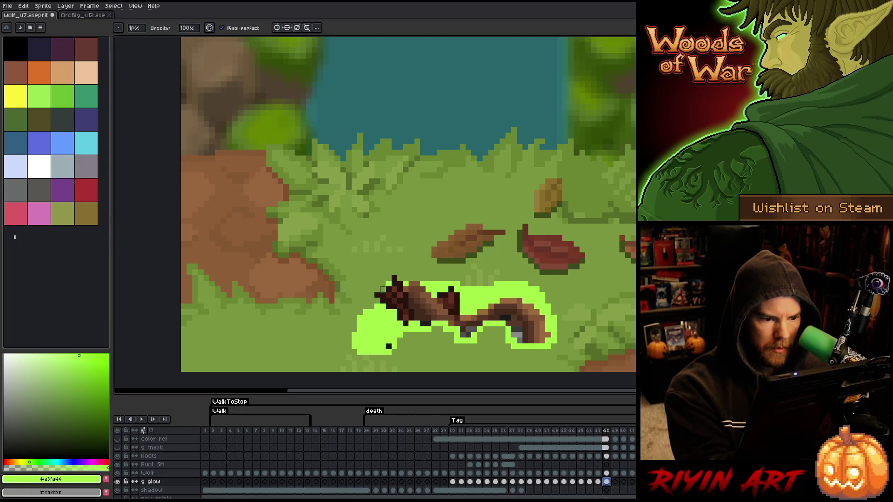
- Trim the glow's top and left edges on frame 48 and compare it with frame 47
{"action": "left_click_drag", "start_coordinate": [414, 284], "coordinate": [548, 284]}
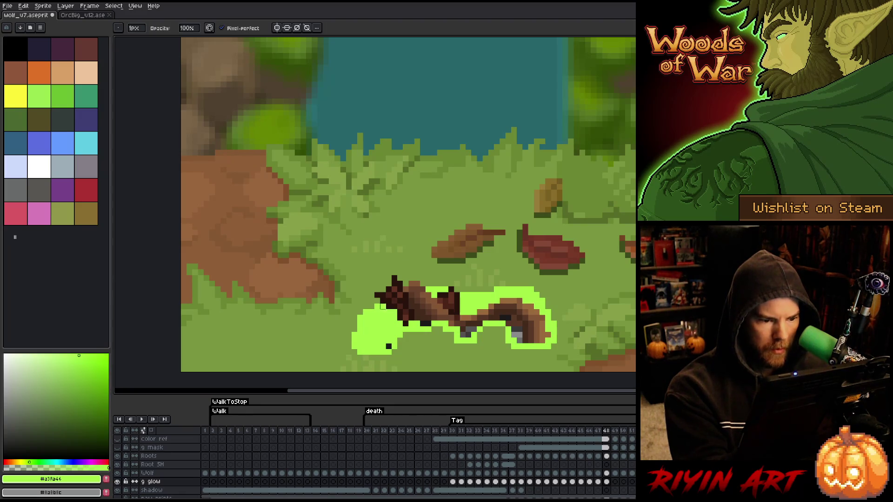
{"action": "mouse_move", "coordinate": [354, 323]}
{"action": "left_mouse_down"}
{"action": "mouse_move", "coordinate": [365, 357]}
{"action": "mouse_move", "coordinate": [375, 350]}
{"action": "mouse_move", "coordinate": [389, 357]}
{"action": "left_mouse_up"}
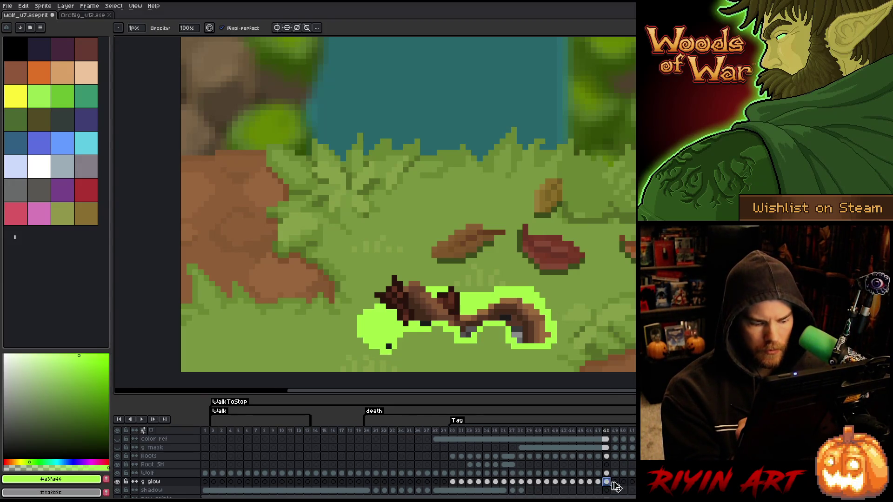
{"action": "key", "text": "Left"}
{"action": "key", "text": "Right"}
{"action": "key", "text": "Left"}
{"action": "key", "text": "Right"}
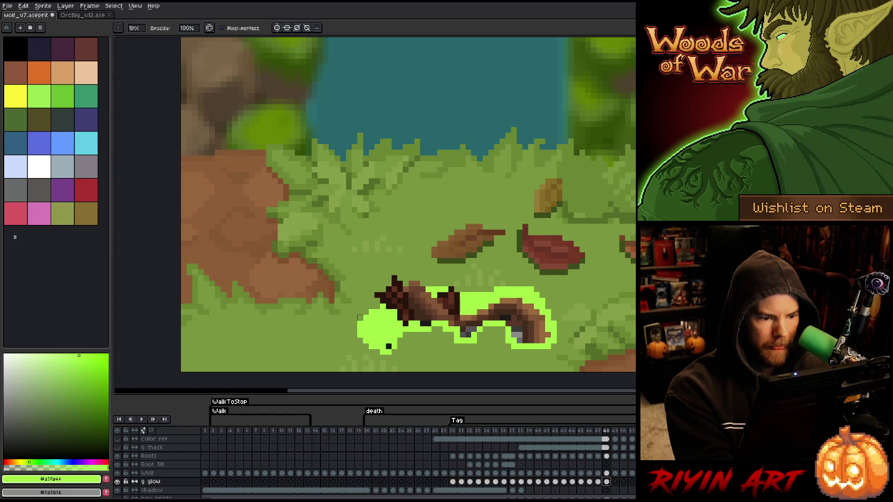
{"action": "key", "text": "Right"}
{"action": "key", "text": "Left"}
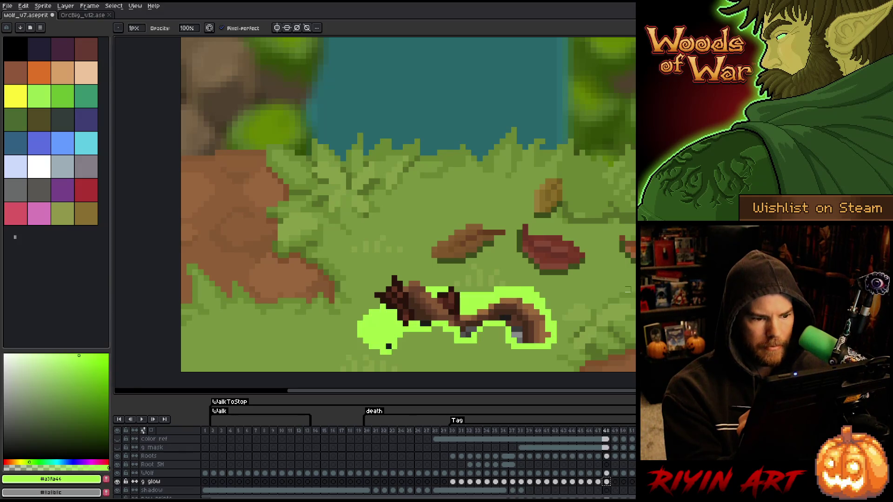
{"action": "key", "text": "Right"}
{"action": "key", "text": "Left"}
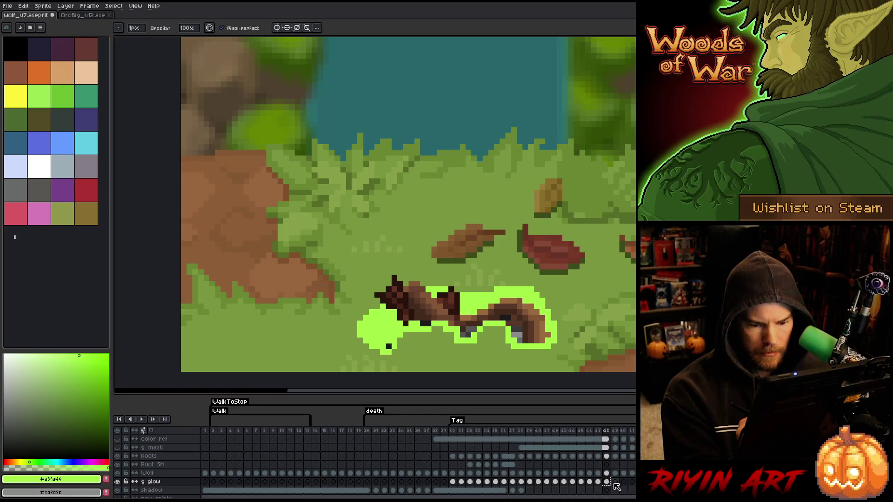
- On frame 49, erase the glow's thin right edge, its top edge and a strip on the left
{"action": "left_click", "coordinate": [615, 482]}
{"action": "key", "text": "ctrl+v"}
{"action": "key", "text": "Left"}
{"action": "key", "text": "Right"}
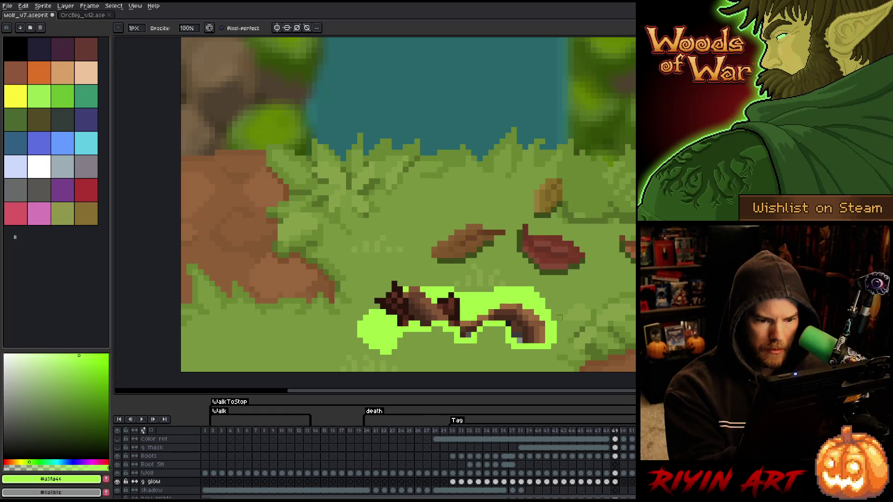
{"action": "left_click_drag", "start_coordinate": [553, 344], "coordinate": [554, 322]}
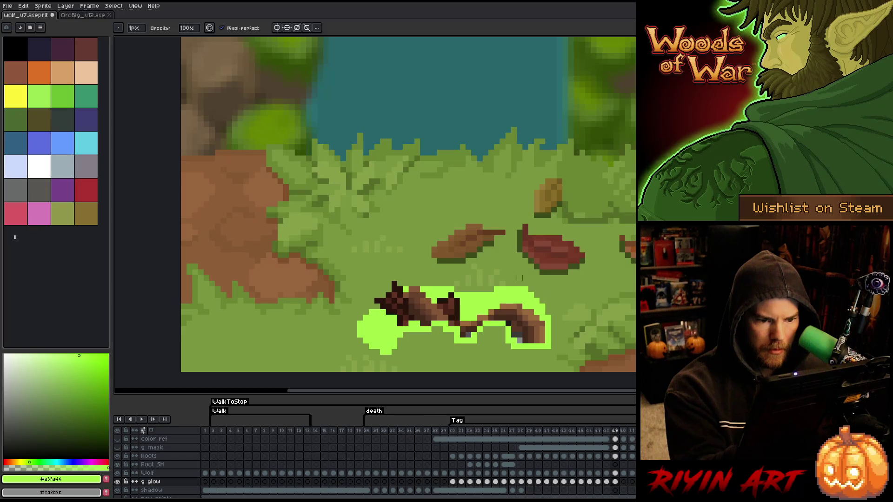
{"action": "left_click_drag", "start_coordinate": [525, 289], "coordinate": [403, 289]}
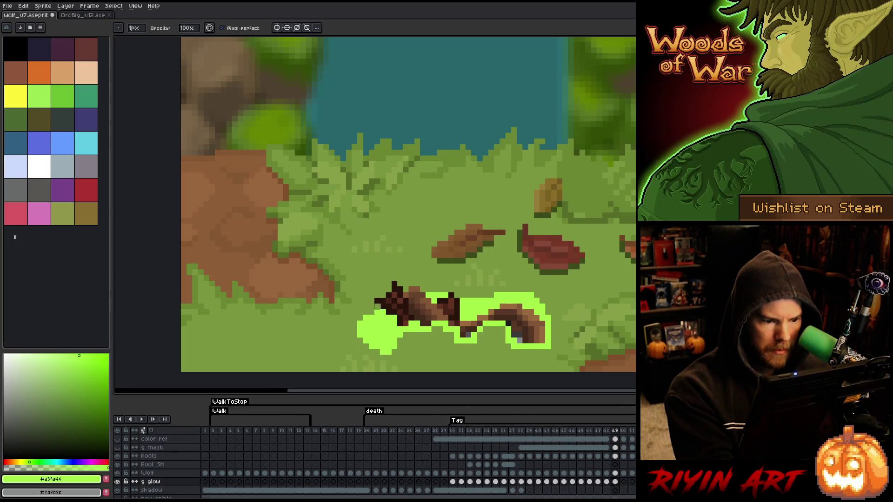
{"action": "mouse_move", "coordinate": [361, 317]}
{"action": "left_mouse_down"}
{"action": "mouse_move", "coordinate": [360, 340]}
{"action": "mouse_move", "coordinate": [395, 347]}
{"action": "left_mouse_up"}
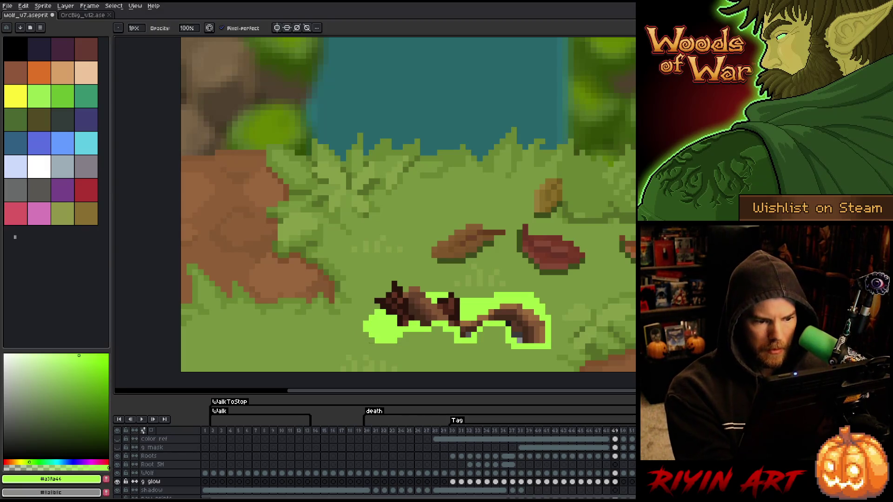
- Save the file, preview frames 48–49, and copy the frame 49 glow cel into frame 50
{"action": "key", "text": "ctrl+s"}
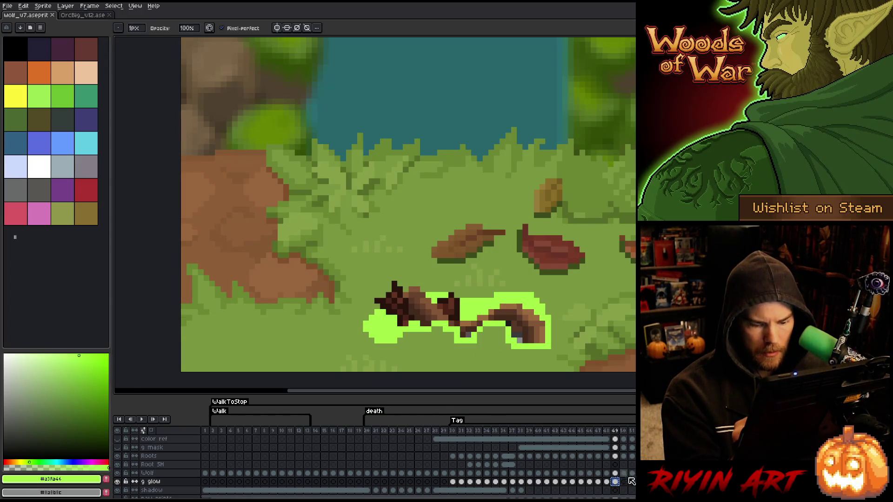
{"action": "key", "text": "Left"}
{"action": "key", "text": "Right"}
{"action": "key", "text": "Left"}
{"action": "key", "text": "Right"}
{"action": "key", "text": "Left"}
{"action": "key", "text": "Right"}
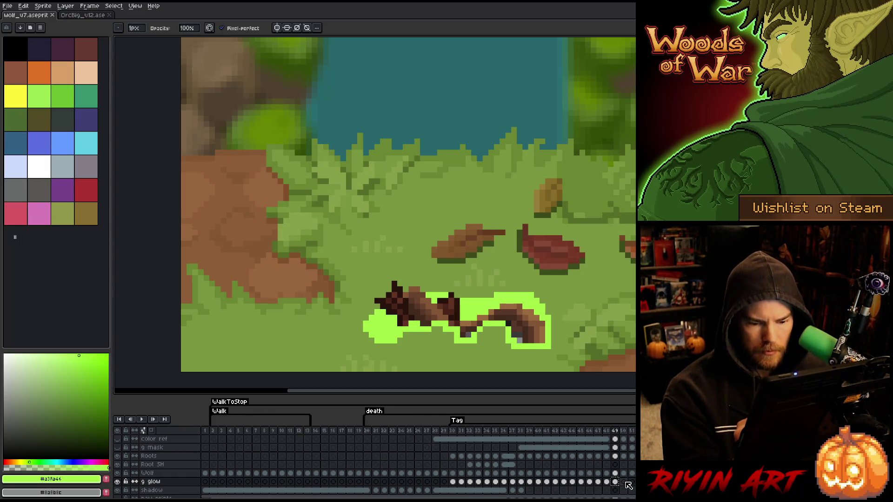
{"action": "left_click_drag", "start_coordinate": [615, 482], "coordinate": [623, 481]}
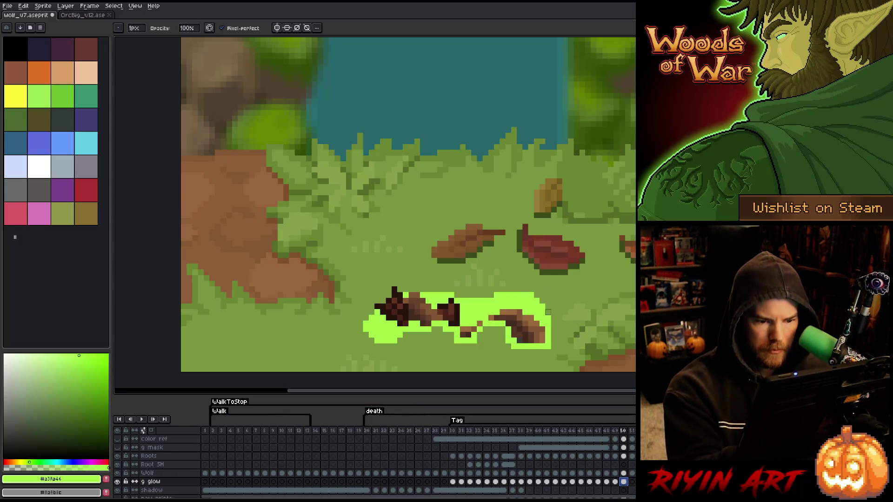
{"action": "left_click", "coordinate": [542, 306]}
- Erase the glow's top edge on frame 50 and compare it against the previous frame
{"action": "mouse_move", "coordinate": [519, 295]}
{"action": "left_mouse_down"}
{"action": "mouse_move", "coordinate": [404, 295]}
{"action": "mouse_move", "coordinate": [367, 325]}
{"action": "mouse_move", "coordinate": [405, 357]}
{"action": "mouse_move", "coordinate": [355, 352]}
{"action": "mouse_move", "coordinate": [377, 335]}
{"action": "left_mouse_up"}
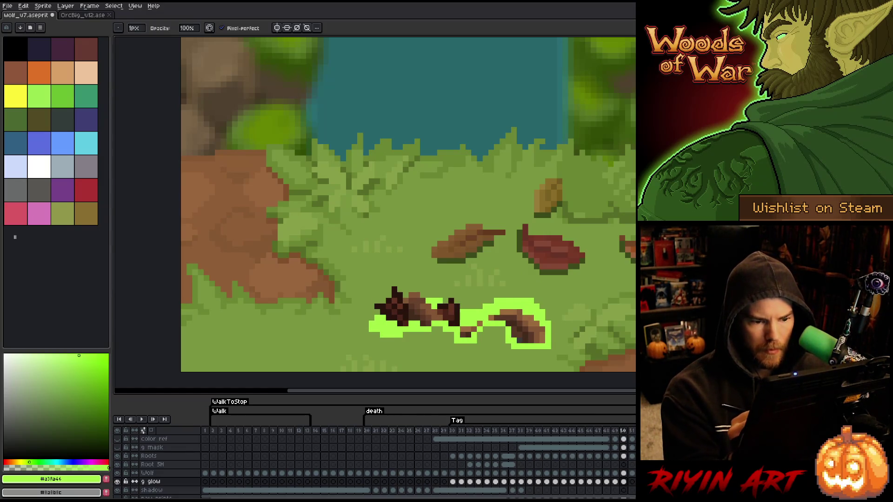
{"action": "key", "text": "e"}
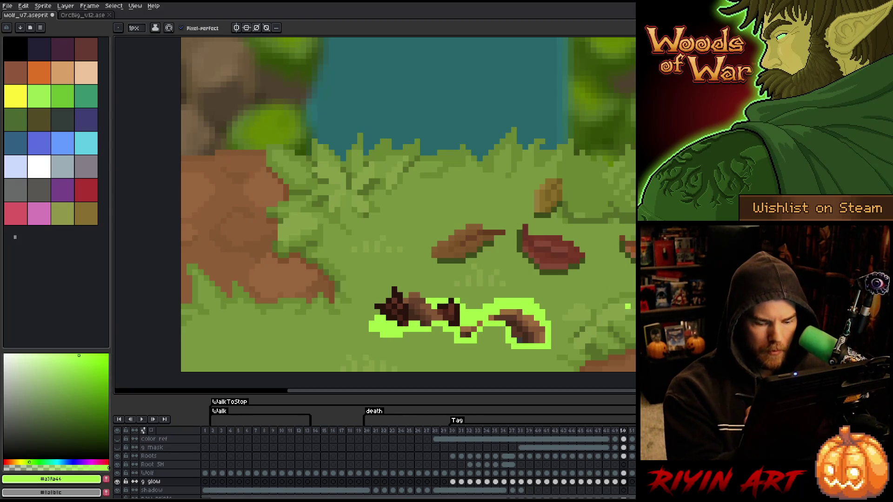
{"action": "key", "text": "comma"}
{"action": "key", "text": "comma"}
{"action": "key", "text": "period"}
{"action": "key", "text": "comma"}
{"action": "key", "text": "period"}
{"action": "key", "text": "period"}
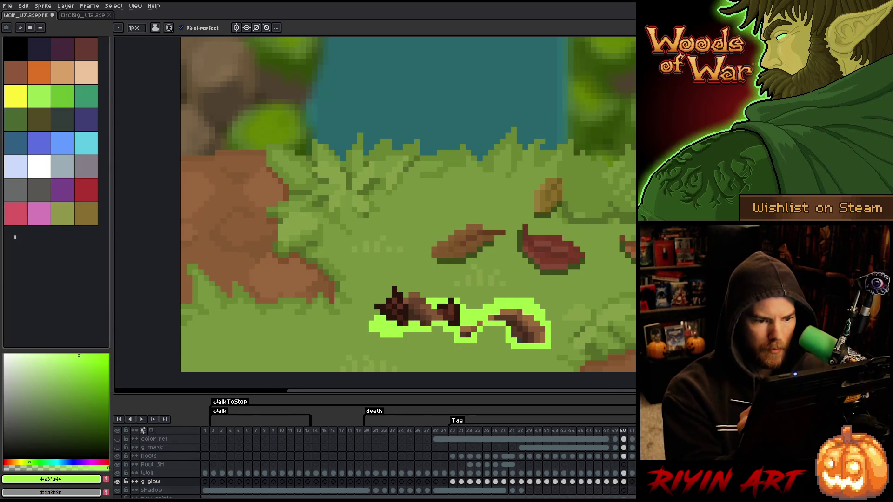
{"action": "key", "text": "comma"}
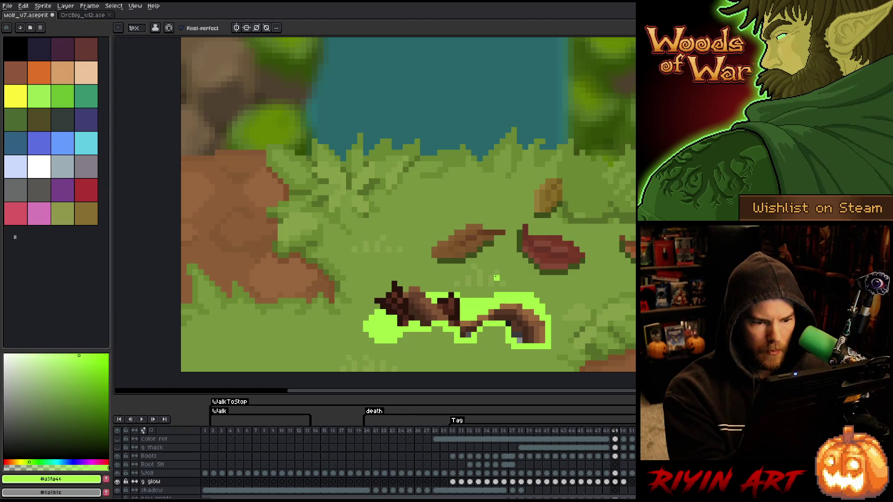
{"action": "key", "text": "period"}
{"action": "key", "text": "period"}
{"action": "key", "text": "comma"}
{"action": "key", "text": "comma"}
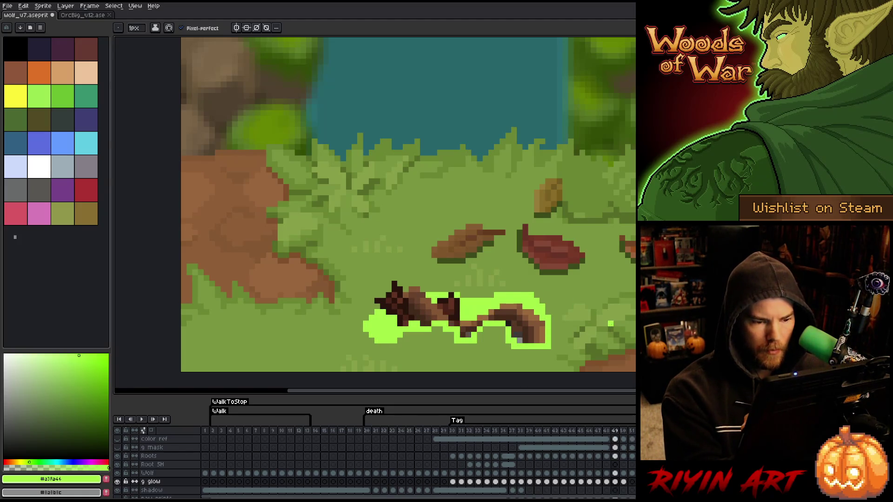
{"action": "key", "text": "period"}
- Extend the glow left beneath the wolf on frame 50 and paste a glow cel into frame 51
{"action": "key", "text": "comma"}
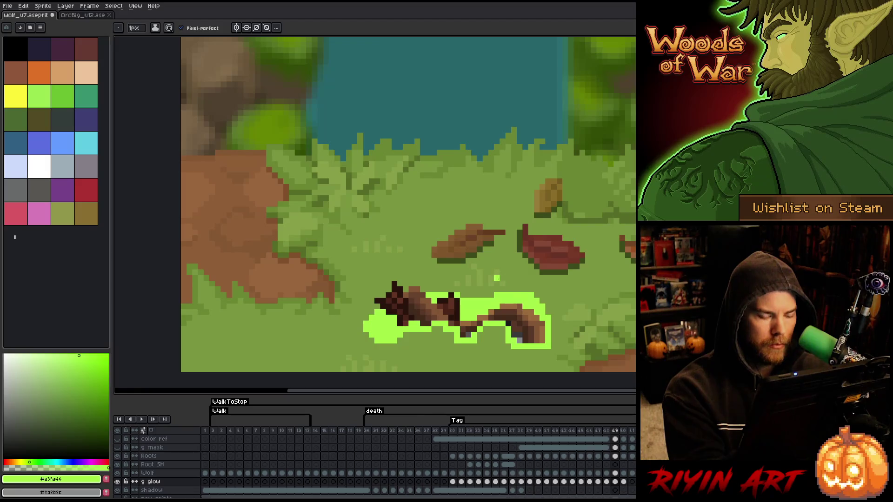
{"action": "key", "text": "period"}
{"action": "left_click_drag", "start_coordinate": [447, 295], "coordinate": [405, 295]}
{"action": "key", "text": "comma"}
{"action": "key", "text": "period"}
{"action": "key", "text": "comma"}
{"action": "key", "text": "period"}
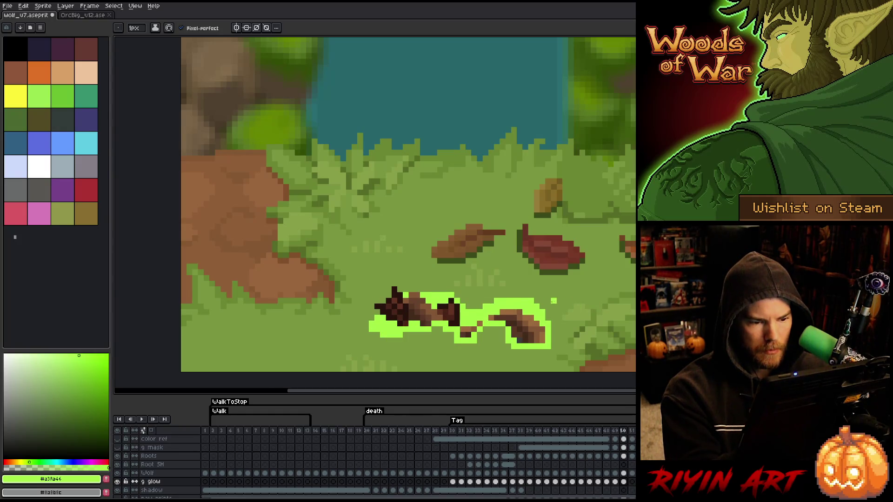
{"action": "key", "text": "period"}
{"action": "left_click", "coordinate": [623, 482]}
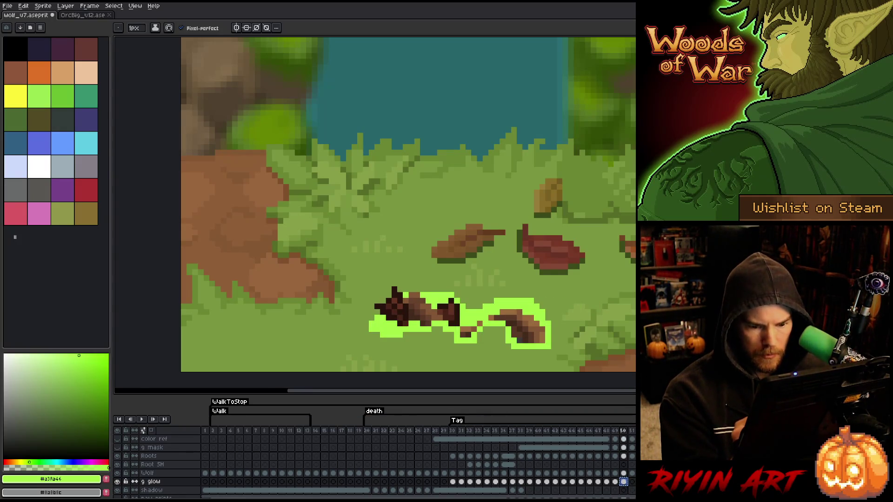
{"action": "key", "text": "period"}
{"action": "key", "text": "ctrl+v"}
{"action": "key", "text": "Return"}
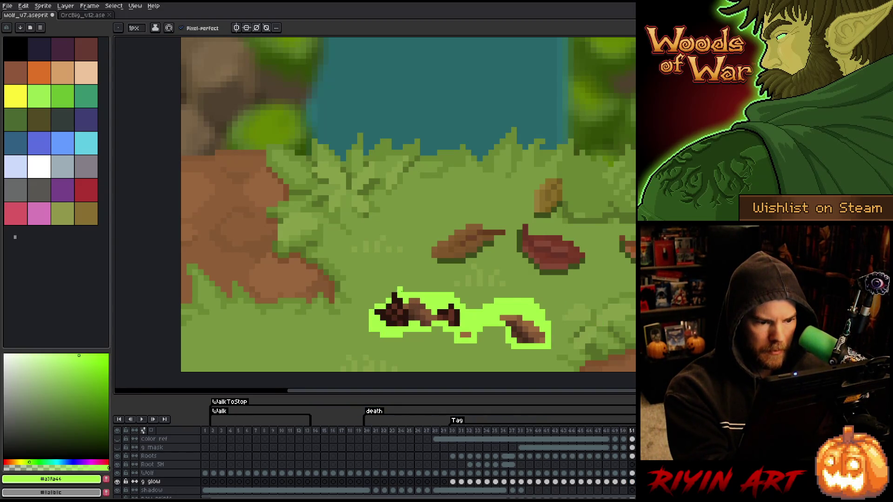
- Compare the glow on frames 50 and 51, switching between pencil and eraser
{"action": "key", "text": "comma"}
{"action": "key", "text": "period"}
{"action": "key", "text": "comma"}
{"action": "key", "text": "period"}
{"action": "key", "text": "b"}
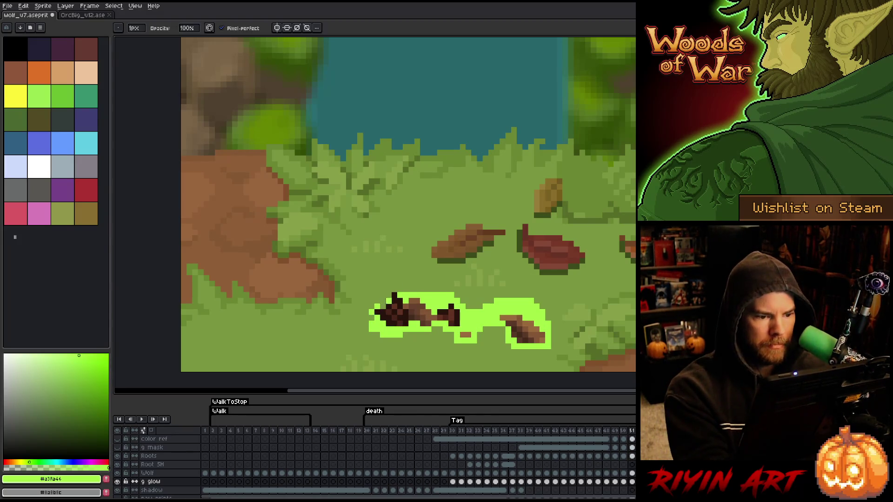
{"action": "key", "text": "e"}
{"action": "key", "text": "comma"}
{"action": "key", "text": "period"}
{"action": "key", "text": "comma"}
{"action": "key", "text": "period"}
{"action": "key", "text": "comma"}
{"action": "key", "text": "period"}
{"action": "key", "text": "b"}
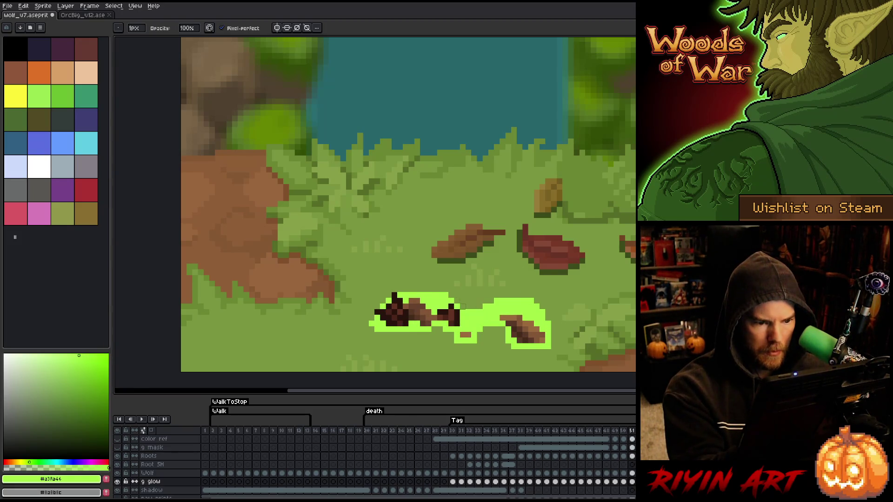
- Erase the glow's top row and upper-right part, then trim its top-left edge on frame 51
{"action": "left_click_drag", "start_coordinate": [494, 301], "coordinate": [535, 301]}
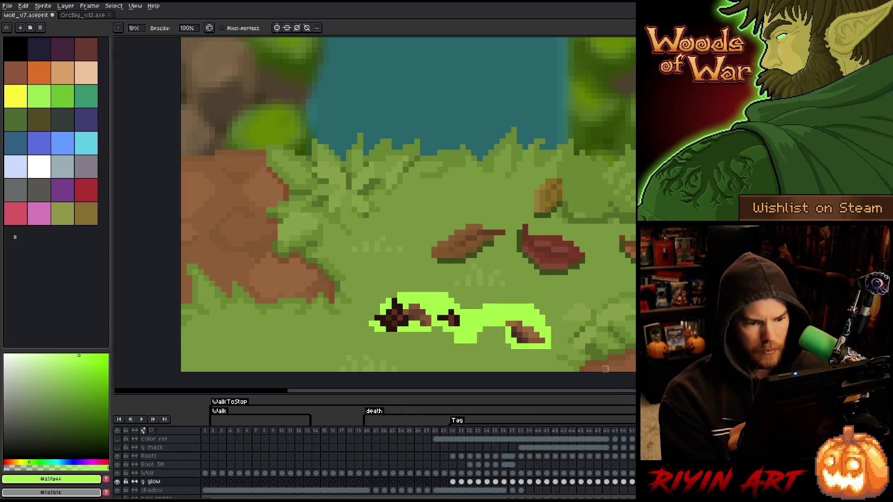
{"action": "mouse_move", "coordinate": [548, 329]}
{"action": "left_mouse_down"}
{"action": "mouse_move", "coordinate": [530, 312]}
{"action": "mouse_move", "coordinate": [492, 307]}
{"action": "mouse_move", "coordinate": [530, 307]}
{"action": "left_mouse_up"}
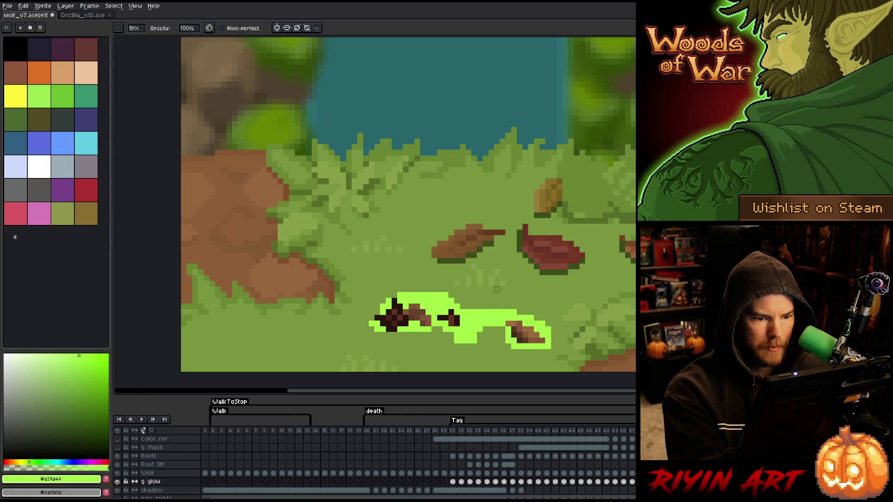
{"action": "left_click_drag", "start_coordinate": [451, 291], "coordinate": [388, 289]}
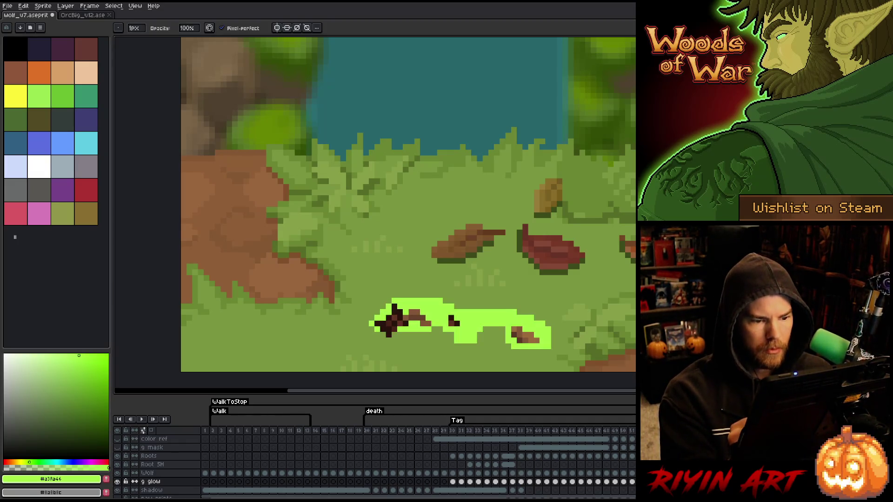
{"action": "left_click", "coordinate": [147, 472]}
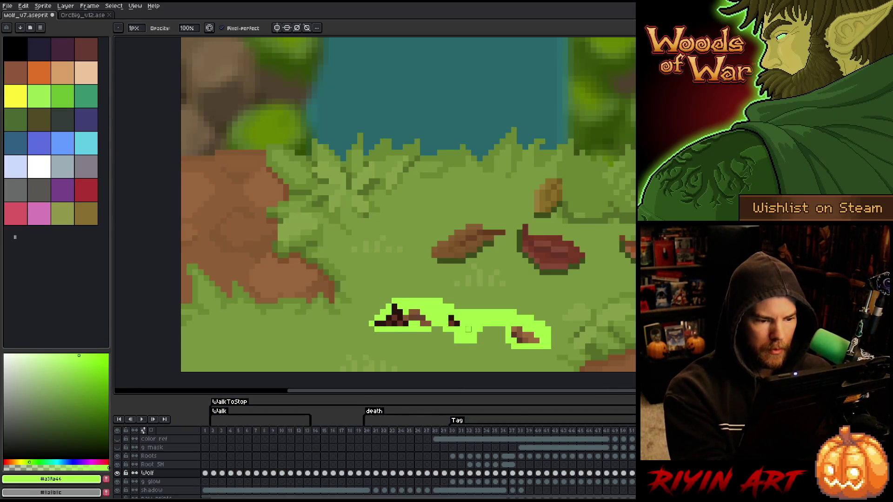
- Back on the glow layer, erase the glow's top edge on the right
{"action": "key", "text": "Down"}
{"action": "key", "text": "Right"}
{"action": "key", "text": "Left"}
{"action": "left_click_drag", "start_coordinate": [480, 312], "coordinate": [548, 318]}
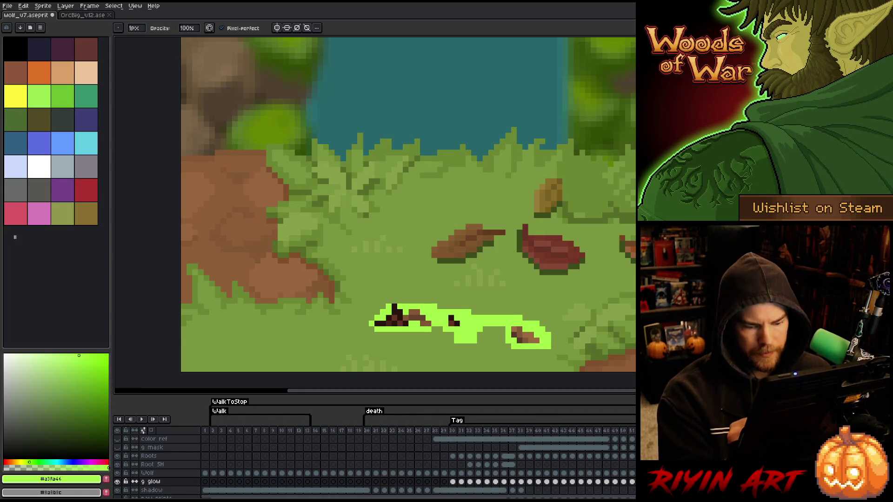
- On a later frame, erase most of the wolf's remaining dark pixels on the Wolf layer
{"action": "key", "text": "Right"}
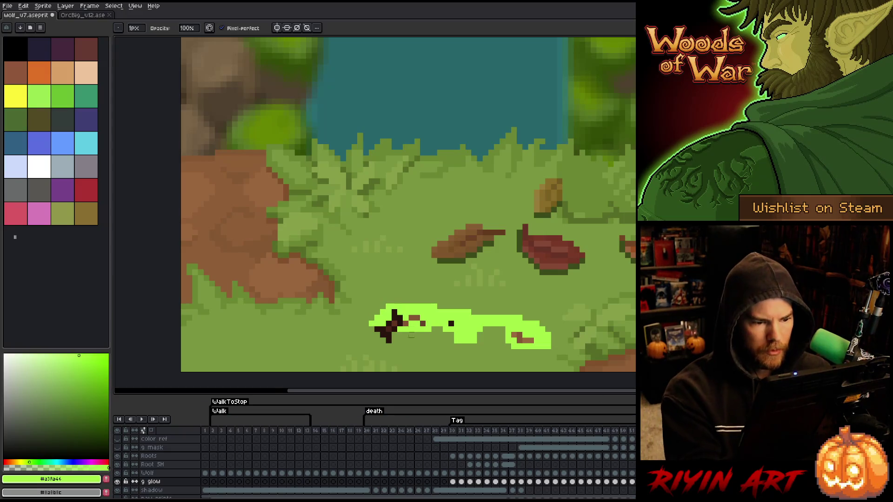
{"action": "key", "text": "Right"}
{"action": "key", "text": "Right"}
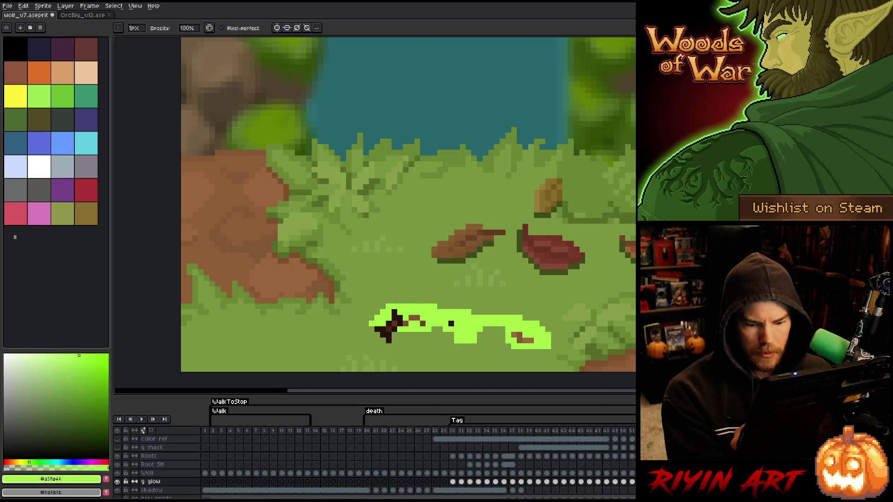
{"action": "key", "text": "Up"}
{"action": "mouse_move", "coordinate": [379, 331]}
{"action": "left_mouse_down"}
{"action": "mouse_move", "coordinate": [395, 331]}
{"action": "mouse_move", "coordinate": [394, 340]}
{"action": "left_mouse_up"}
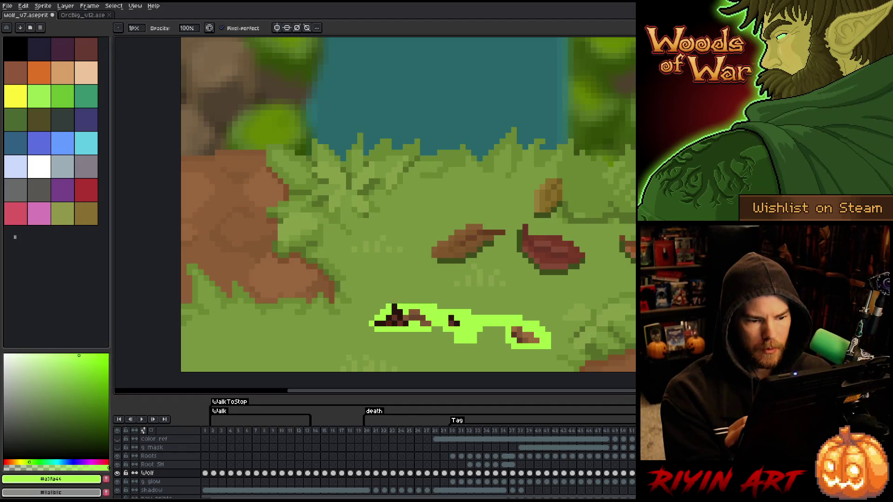
{"action": "key", "text": "Down"}
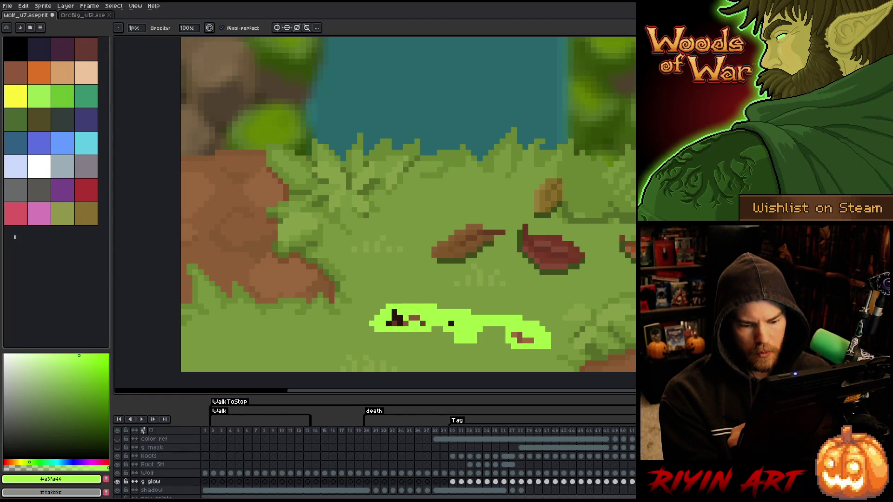
{"action": "key", "text": "Left"}
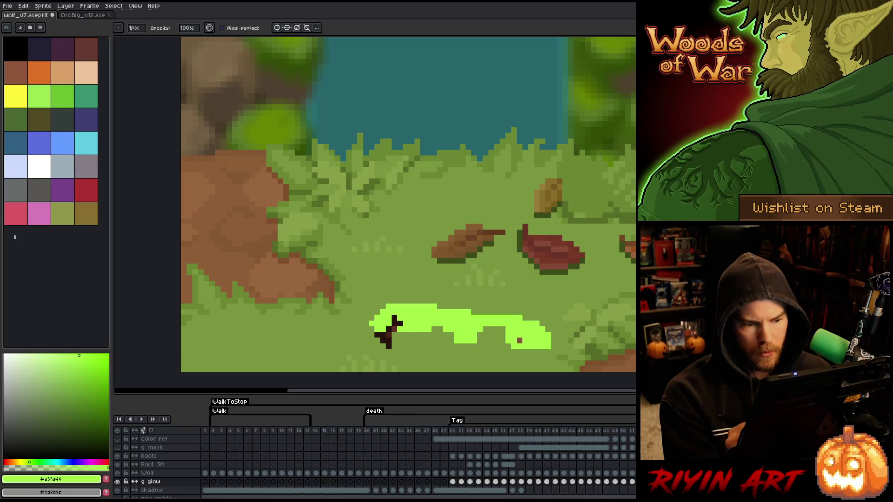
{"action": "key", "text": "Up"}
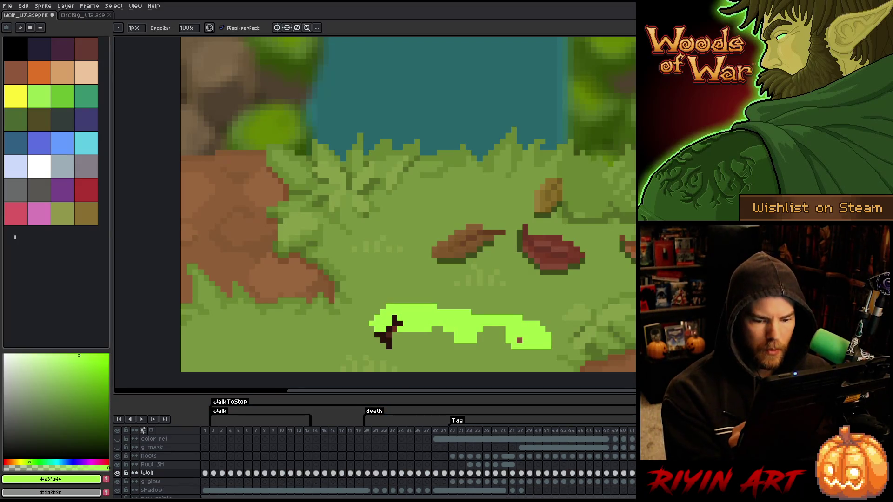
{"action": "left_click_drag", "start_coordinate": [399, 329], "coordinate": [388, 341]}
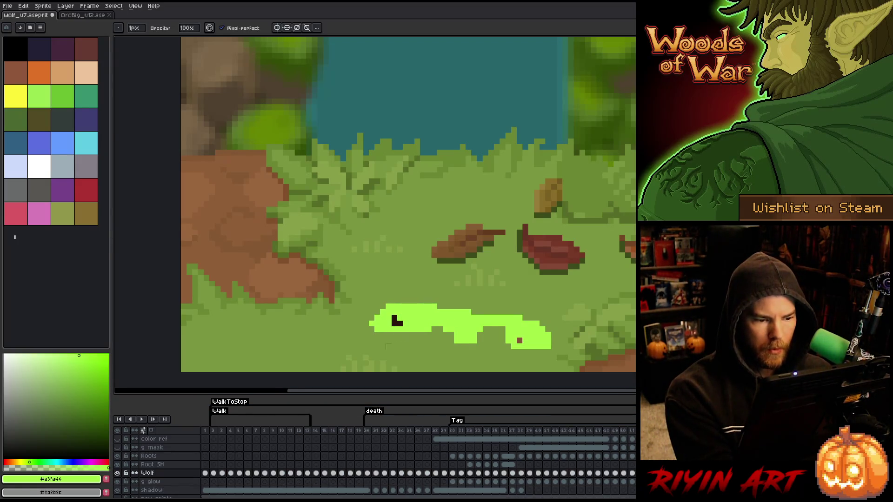
{"action": "key", "text": "Left"}
{"action": "key", "text": "Left"}
{"action": "key", "text": "Down"}
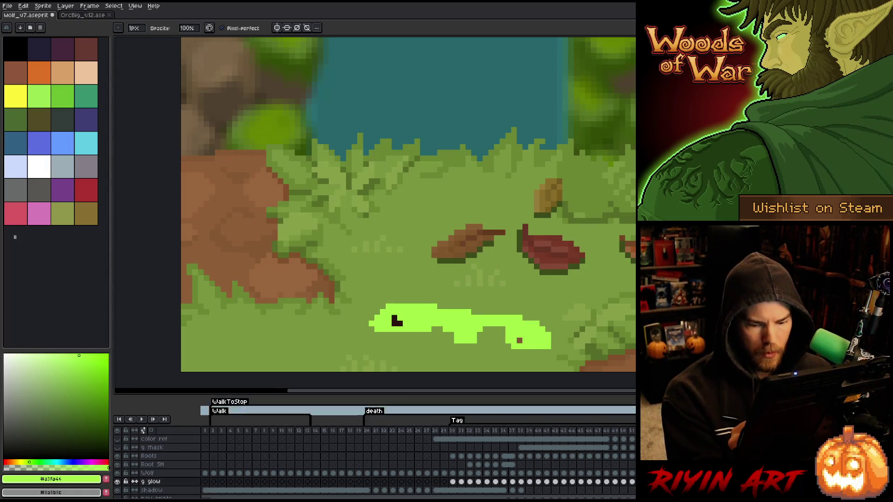
- Erase the glow's top-left row and cut a gap splitting it into separate pieces
{"action": "left_click_drag", "start_coordinate": [386, 306], "coordinate": [420, 306]}
{"action": "key", "text": "ctrl+z"}
{"action": "key", "text": "ctrl+z"}
{"action": "key", "text": "ctrl+y"}
{"action": "mouse_move", "coordinate": [485, 312]}
{"action": "left_mouse_down"}
{"action": "mouse_move", "coordinate": [458, 327]}
{"action": "mouse_move", "coordinate": [474, 340]}
{"action": "left_mouse_up"}
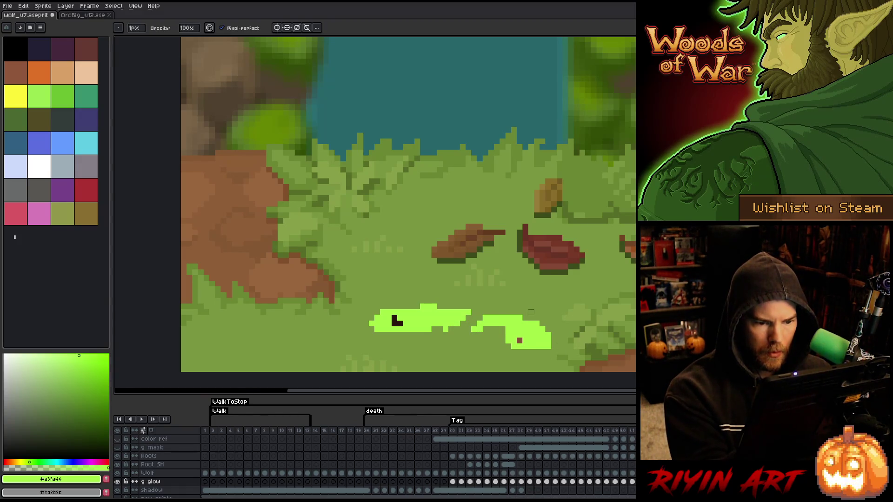
{"action": "left_click_drag", "start_coordinate": [507, 331], "coordinate": [528, 320]}
- Trim the left tip of the glow on the glow layer
{"action": "left_click_drag", "start_coordinate": [371, 323], "coordinate": [372, 329]}
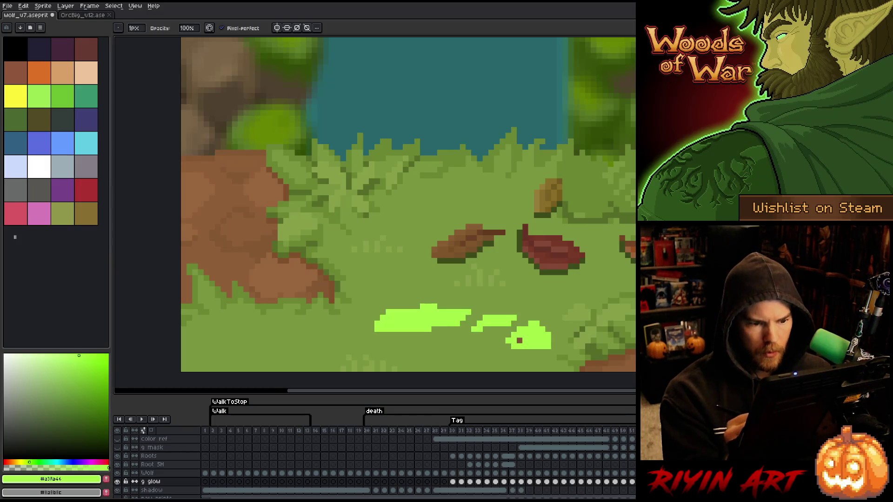
{"action": "key", "text": "alt+Up"}
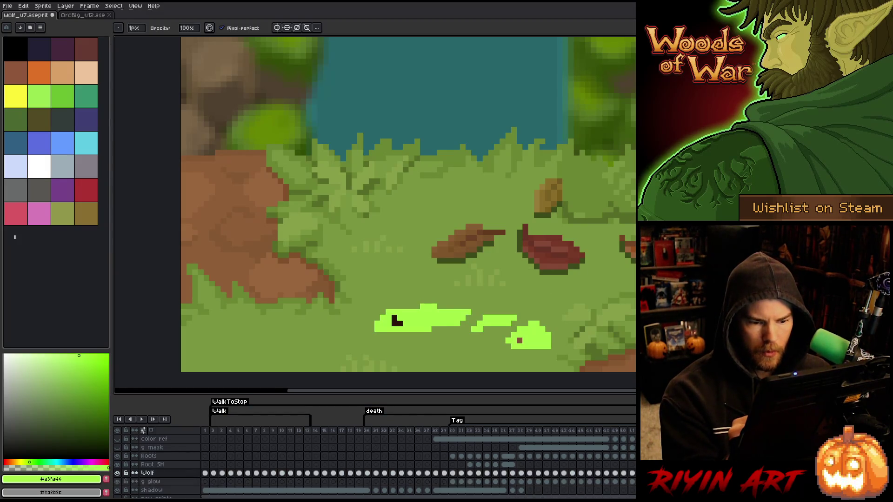
{"action": "key", "text": "alt+Down"}
{"action": "key", "text": "e"}
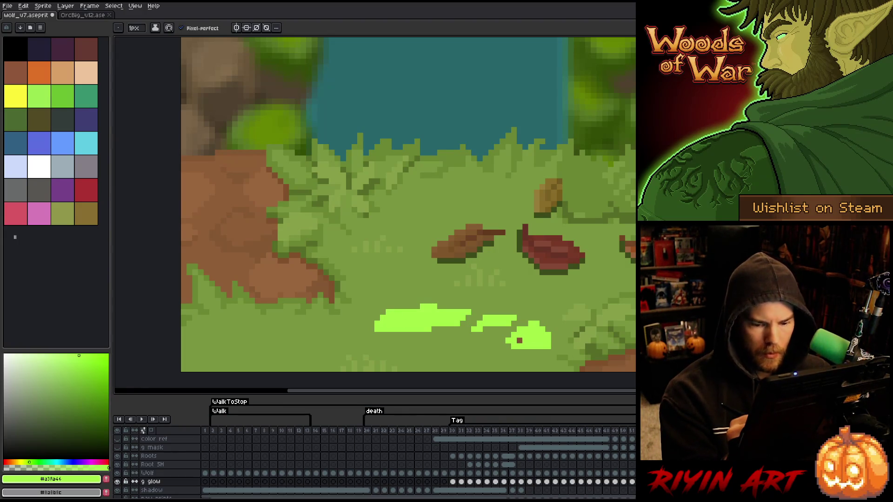
- Try dark root marks on the Roots layer, undo them, and dot a pixel onto the glow
{"action": "key", "text": "alt+Up"}
{"action": "key", "text": "alt+Up"}
{"action": "key", "text": "alt+Up"}
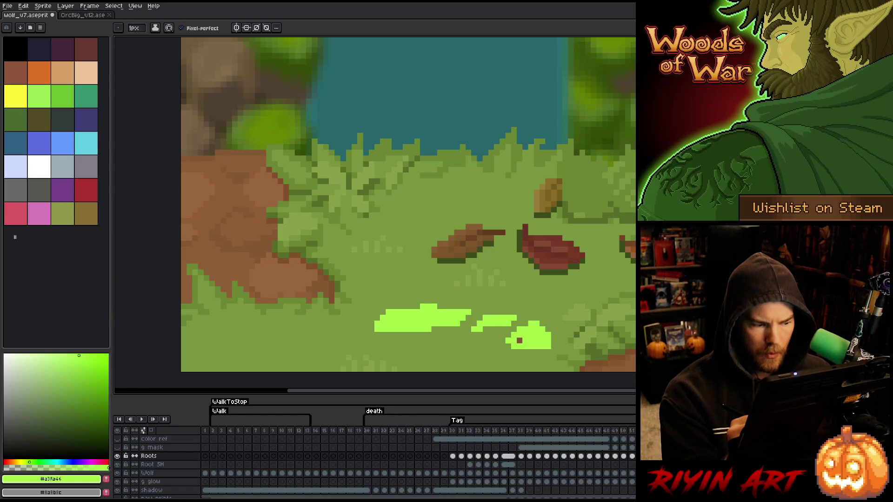
{"action": "key", "text": "b"}
{"action": "left_click_drag", "start_coordinate": [395, 317], "coordinate": [400, 323]}
{"action": "left_click", "coordinate": [519, 340]}
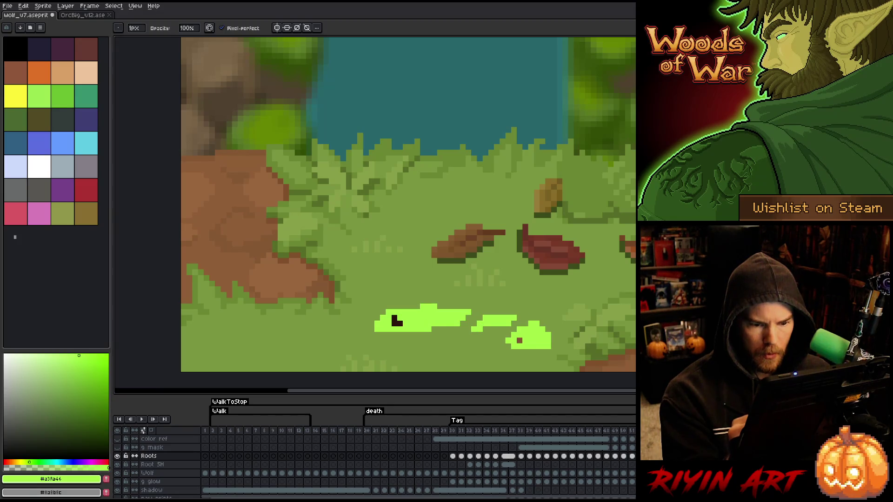
{"action": "key", "text": "ctrl+z"}
{"action": "key", "text": "ctrl+z"}
{"action": "key", "text": "alt+Down"}
{"action": "key", "text": "alt+Down"}
{"action": "key", "text": "alt+Down"}
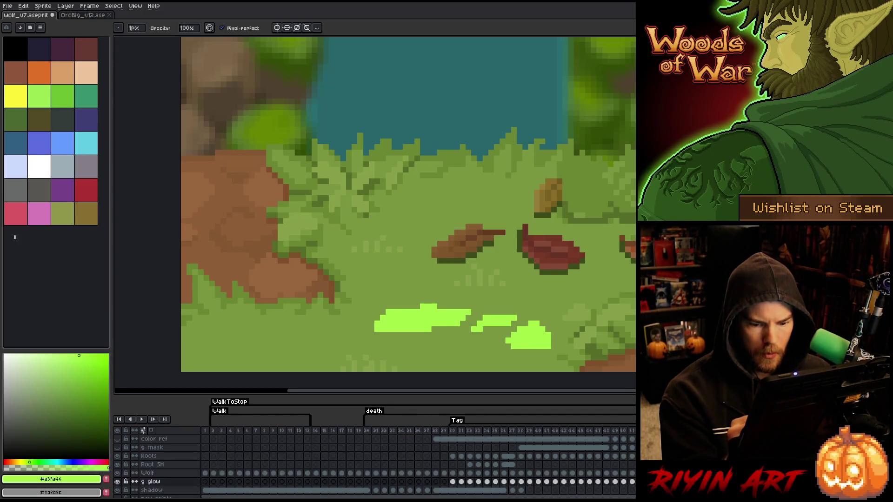
{"action": "key", "text": "e"}
{"action": "left_click", "coordinate": [520, 341]}
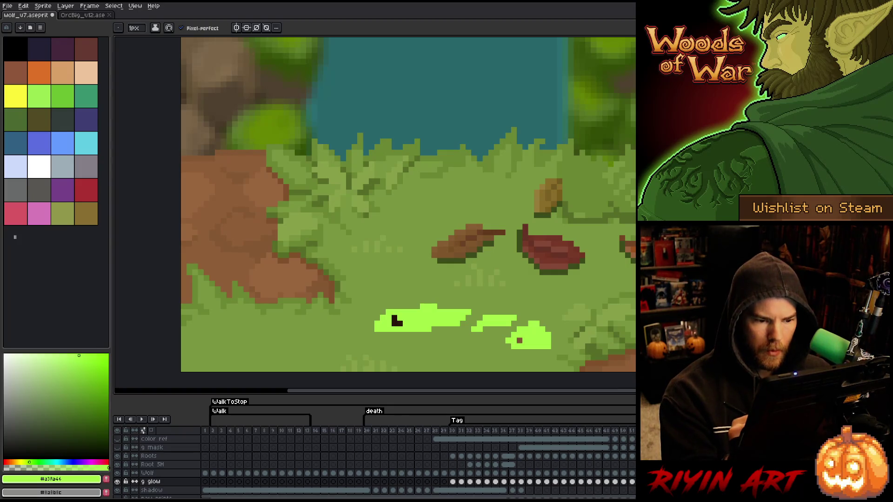
{"action": "key", "text": "ctrl+z"}
{"action": "key", "text": "ctrl+y"}
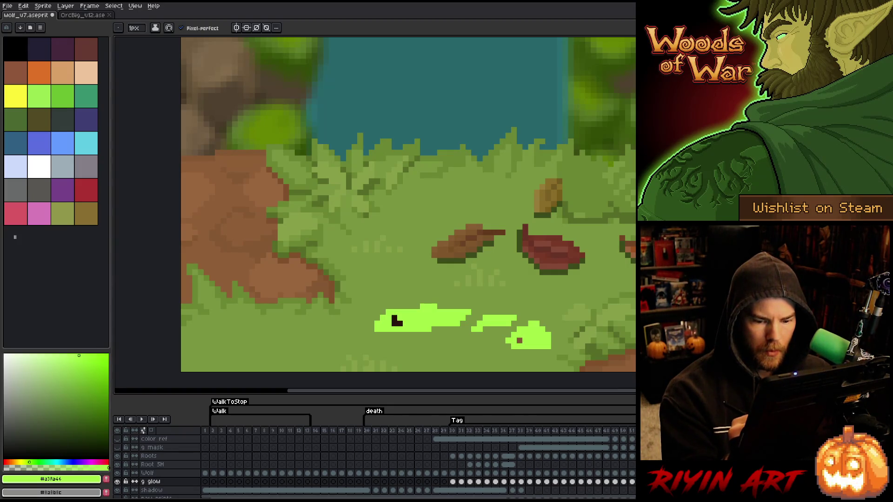
- Erase along the glow's top edge and break up the right, middle and left glow blobs
{"action": "key", "text": "period"}
{"action": "key", "text": "comma"}
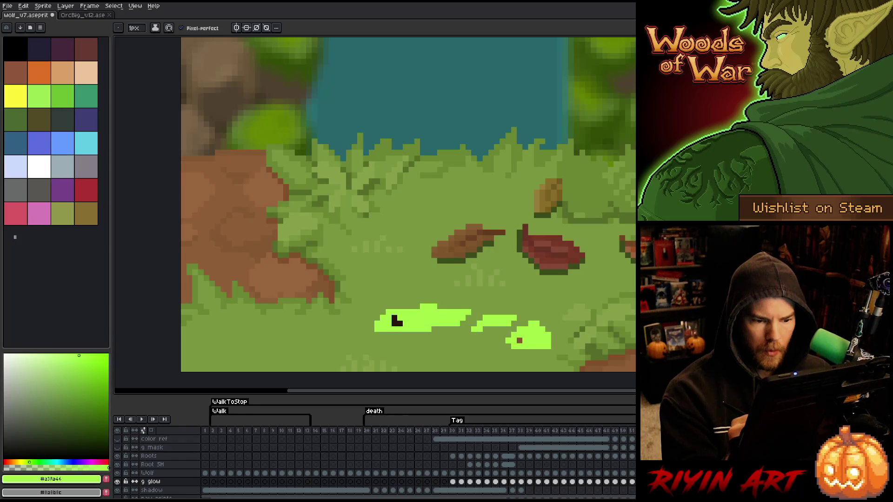
{"action": "key", "text": "e"}
{"action": "left_click_drag", "start_coordinate": [421, 306], "coordinate": [468, 312]}
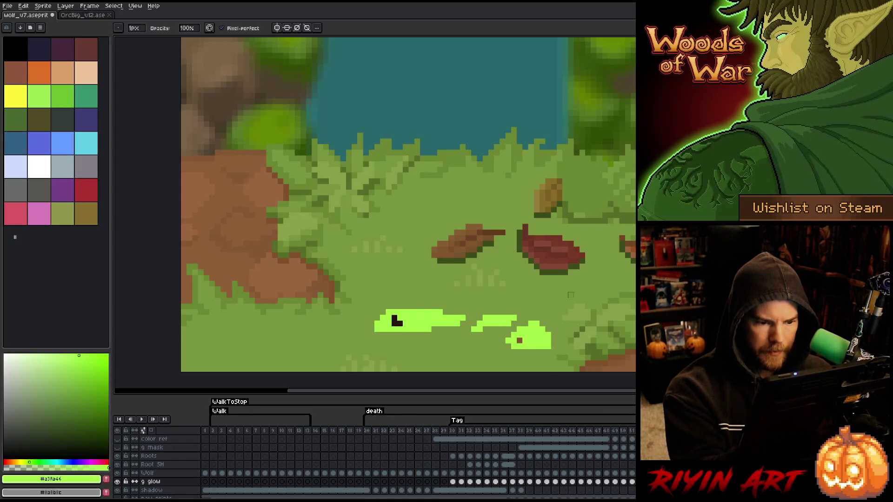
{"action": "key", "text": "period"}
{"action": "key", "text": "comma"}
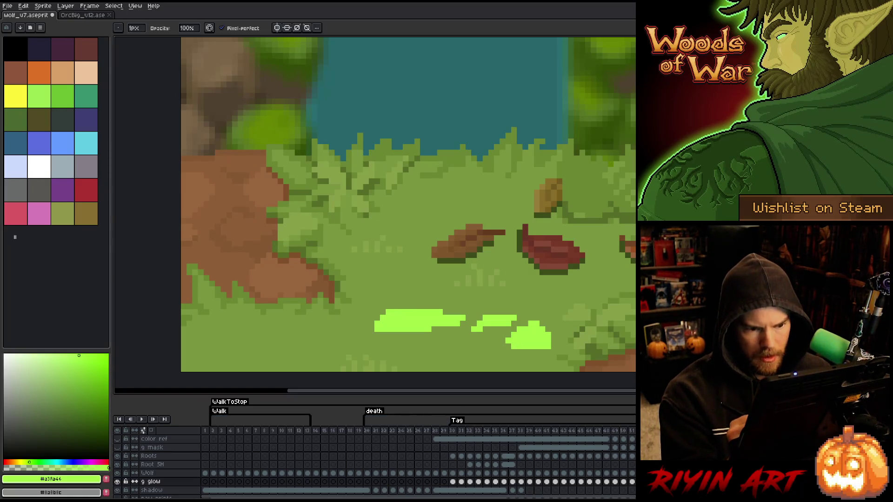
{"action": "left_click", "coordinate": [508, 341]}
{"action": "mouse_move", "coordinate": [508, 341]}
{"action": "left_mouse_down"}
{"action": "mouse_move", "coordinate": [549, 348]}
{"action": "mouse_move", "coordinate": [538, 321]}
{"action": "mouse_move", "coordinate": [545, 347]}
{"action": "left_mouse_up"}
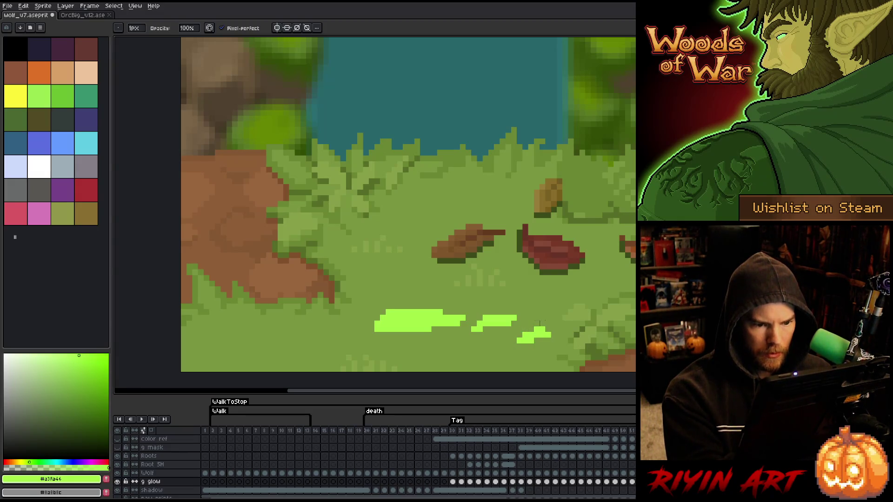
{"action": "mouse_move", "coordinate": [508, 324]}
{"action": "left_mouse_down"}
{"action": "mouse_move", "coordinate": [479, 329]}
{"action": "mouse_move", "coordinate": [514, 318]}
{"action": "left_mouse_up"}
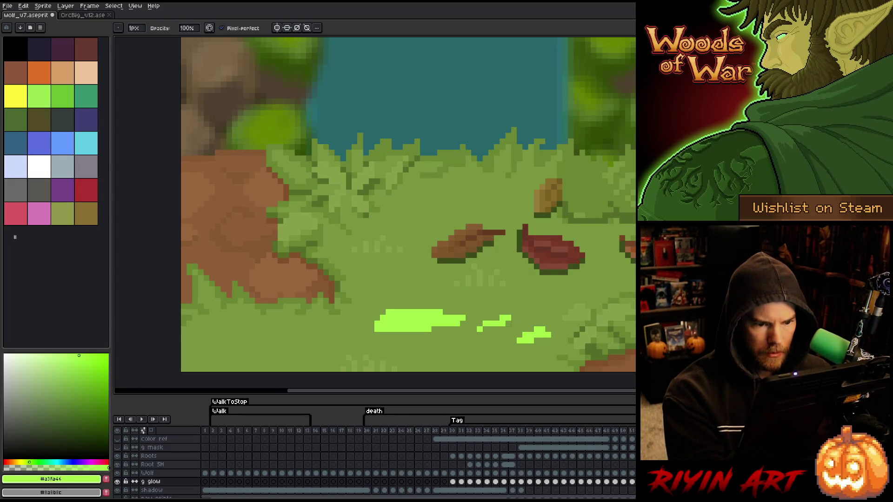
{"action": "mouse_move", "coordinate": [417, 335]}
{"action": "left_mouse_down"}
{"action": "mouse_move", "coordinate": [458, 318]}
{"action": "mouse_move", "coordinate": [416, 311]}
{"action": "mouse_move", "coordinate": [379, 331]}
{"action": "mouse_move", "coordinate": [395, 312]}
{"action": "left_mouse_up"}
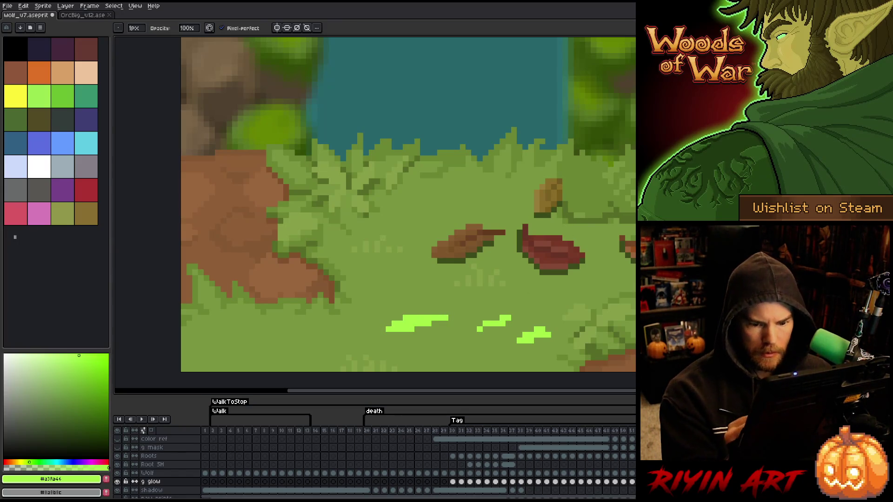
- Thin the left glow blob's right end, clip a corner pixel, then compare frames and play back
{"action": "key", "text": "Delete"}
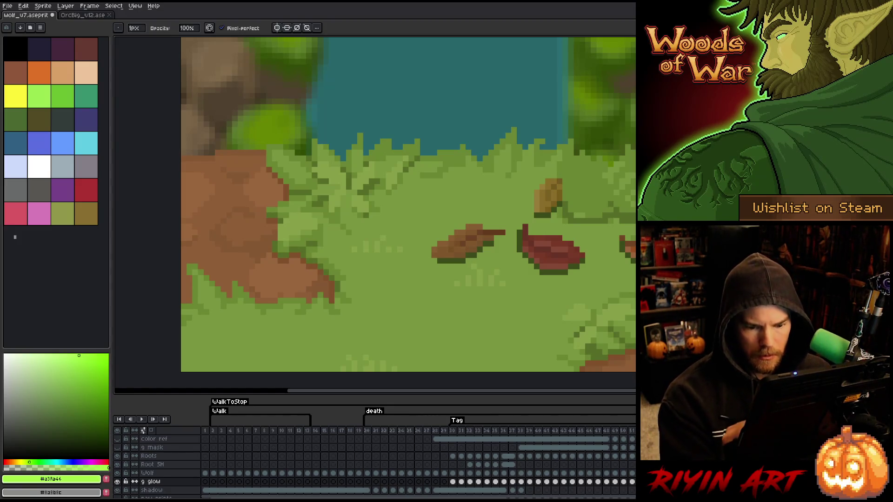
{"action": "key", "text": "ctrl+z"}
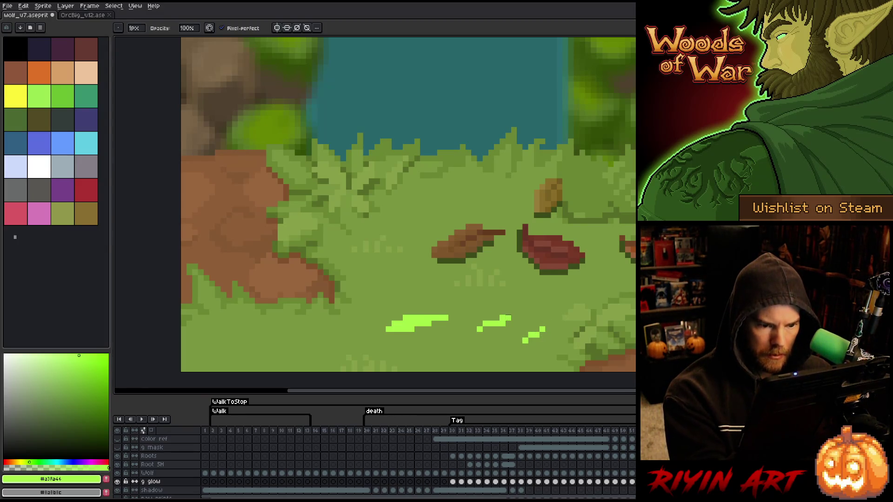
{"action": "mouse_move", "coordinate": [411, 329]}
{"action": "left_mouse_down"}
{"action": "mouse_move", "coordinate": [440, 318]}
{"action": "mouse_move", "coordinate": [371, 346]}
{"action": "left_mouse_up"}
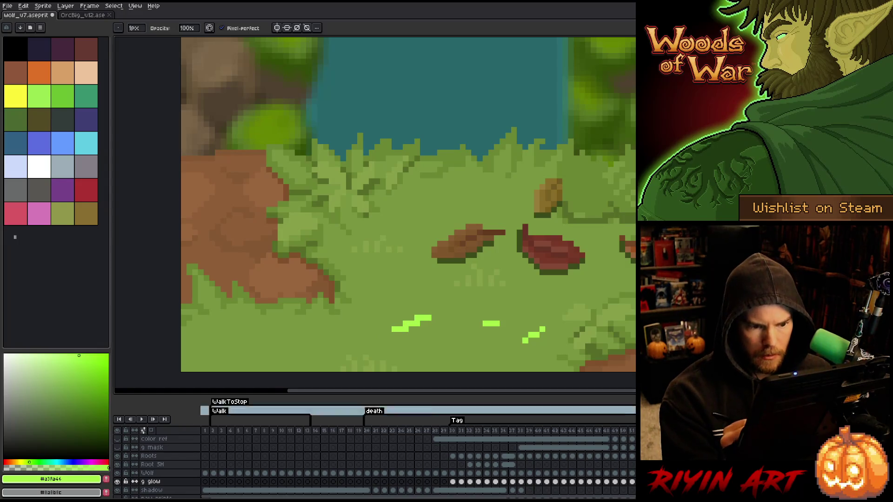
{"action": "left_click", "coordinate": [543, 330]}
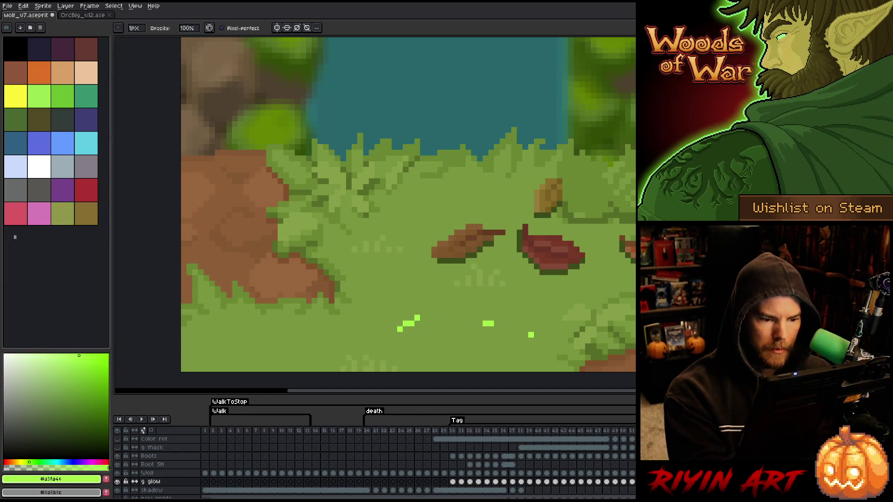
{"action": "key", "text": "period"}
{"action": "key", "text": "comma"}
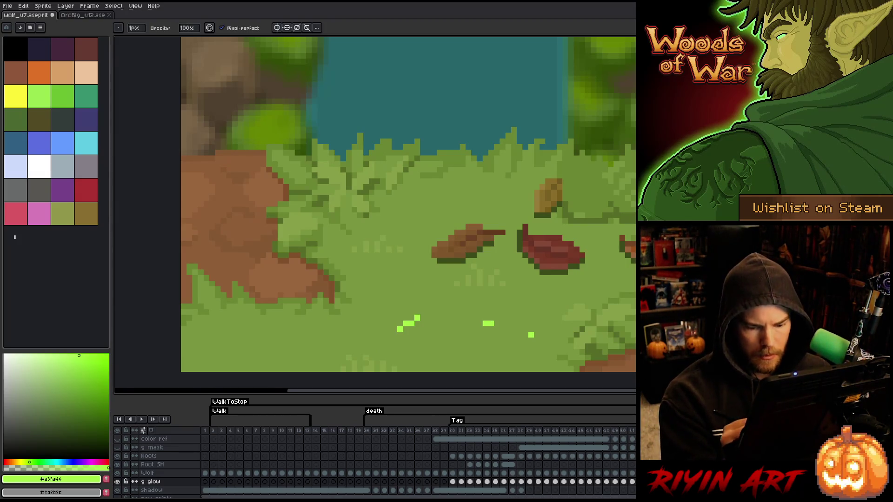
{"action": "key", "text": "period"}
{"action": "key", "text": "comma"}
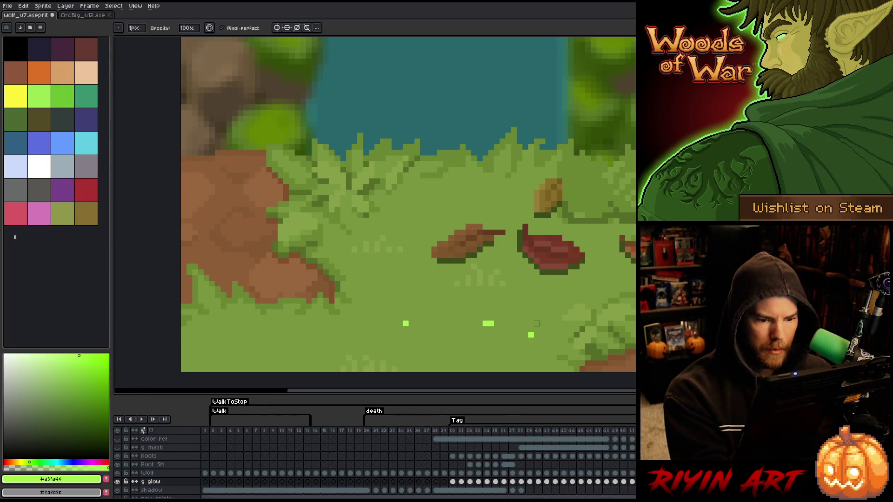
{"action": "key", "text": "Return"}
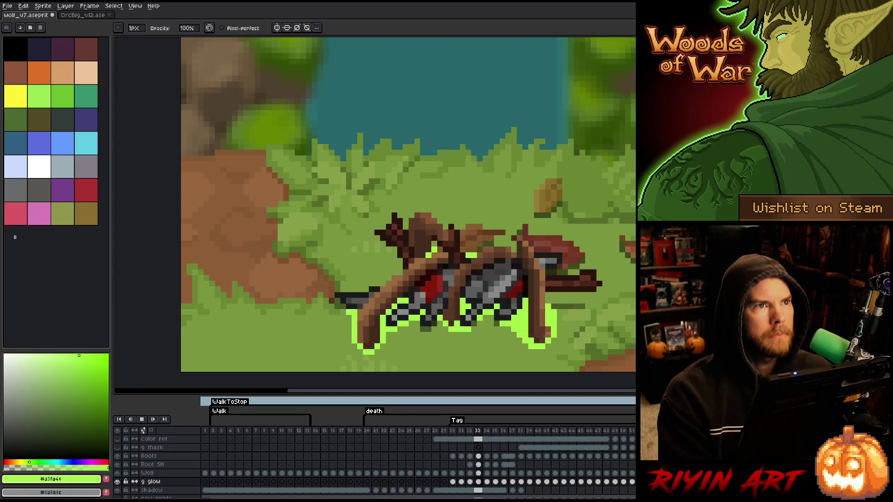
- On frame 39, paint extra glow past the wolf's left side and over its back
{"action": "key", "text": "Return"}
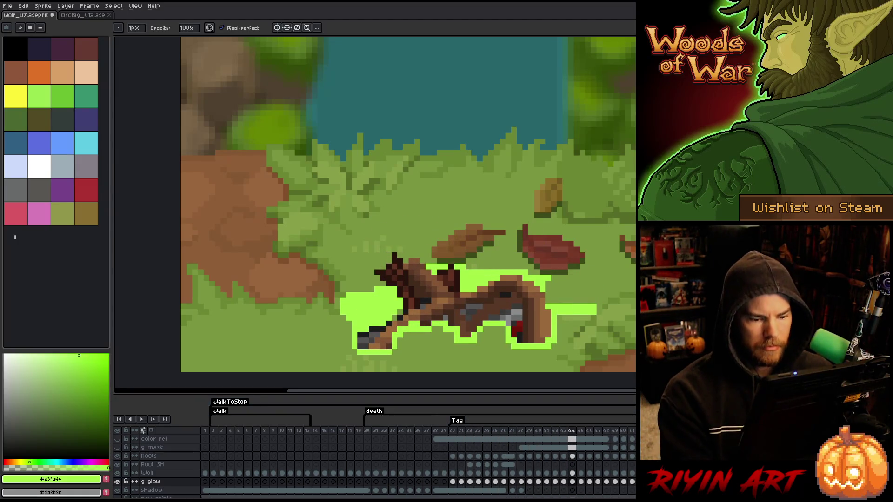
{"action": "key", "text": "Right"}
{"action": "key", "text": "Right"}
{"action": "key", "text": "Right"}
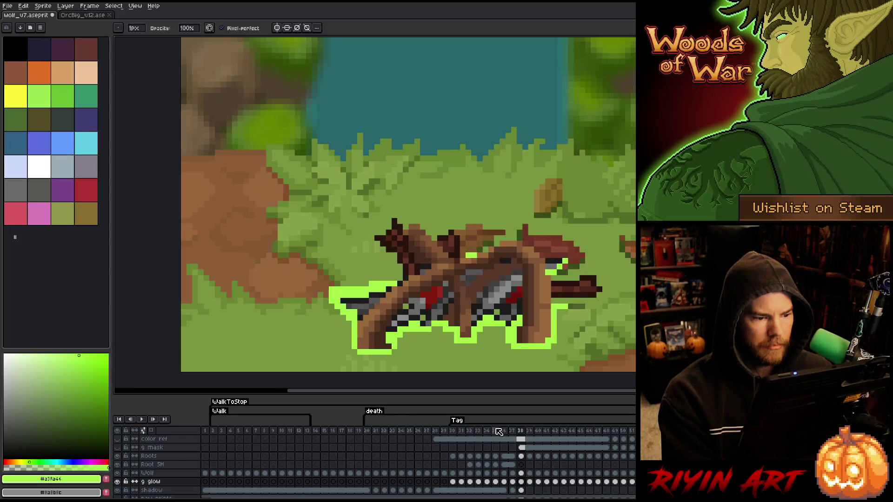
{"action": "left_click", "coordinate": [529, 482]}
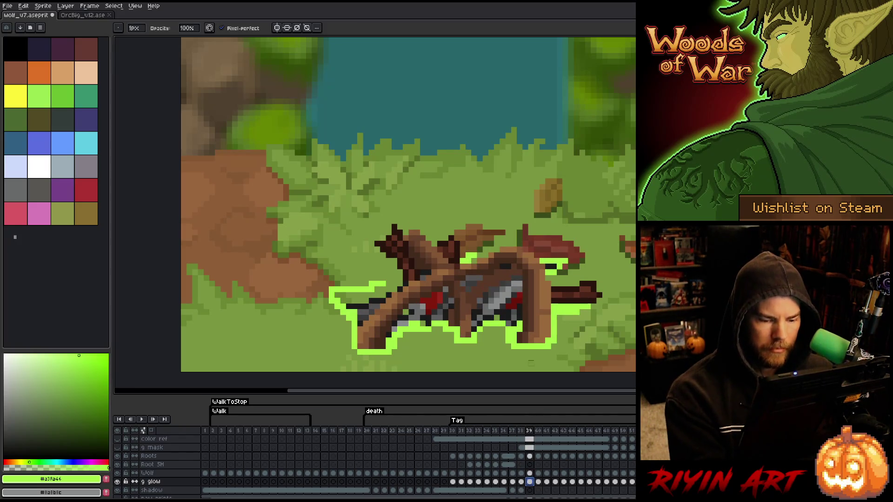
{"action": "key", "text": "e"}
{"action": "left_click_drag", "start_coordinate": [367, 301], "coordinate": [342, 301]}
{"action": "mouse_move", "coordinate": [395, 290]}
{"action": "left_mouse_down"}
{"action": "mouse_move", "coordinate": [379, 289]}
{"action": "mouse_move", "coordinate": [400, 284]}
{"action": "left_mouse_up"}
- Scrub through the neighbouring death frames and play the animation to review it
{"action": "key", "text": "Right"}
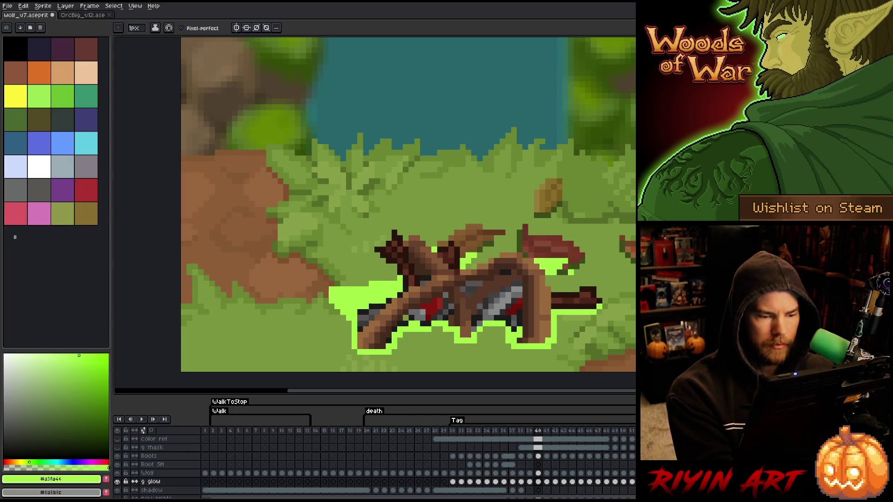
{"action": "key", "text": "Left"}
{"action": "key", "text": "Left"}
{"action": "key", "text": "Right"}
{"action": "key", "text": "Left"}
{"action": "key", "text": "Left"}
{"action": "key", "text": "Right"}
{"action": "key", "text": "Left"}
{"action": "key", "text": "Right"}
{"action": "key", "text": "Left"}
{"action": "key", "text": "Left"}
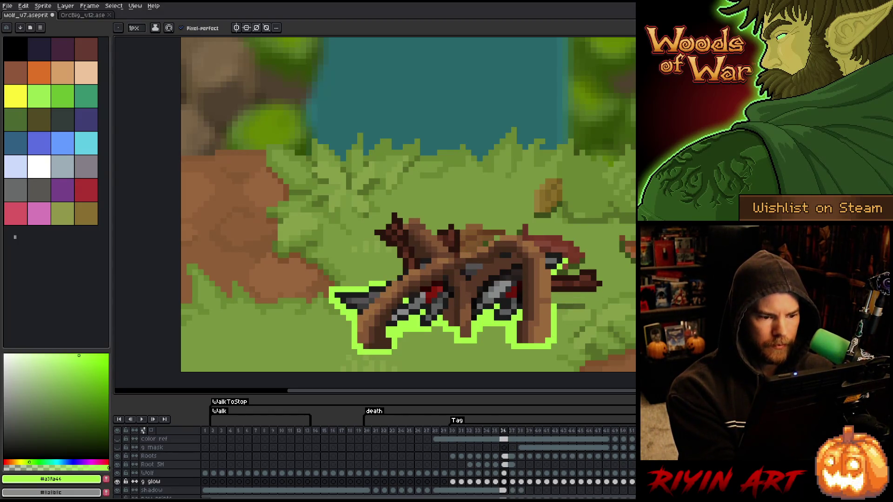
{"action": "key", "text": "Right"}
{"action": "key", "text": "Right"}
{"action": "key", "text": "Right"}
{"action": "key", "text": "Right"}
{"action": "key", "text": "Right"}
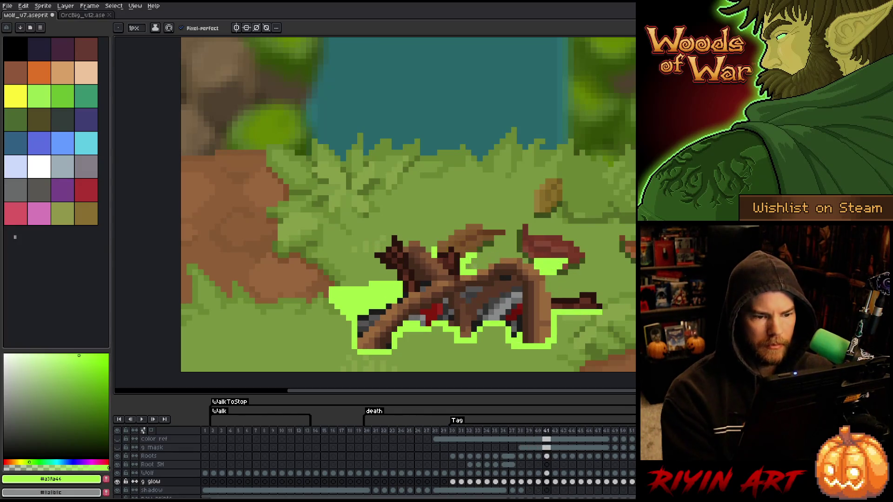
{"action": "key", "text": "Right"}
{"action": "key", "text": "Right"}
{"action": "key", "text": "Right"}
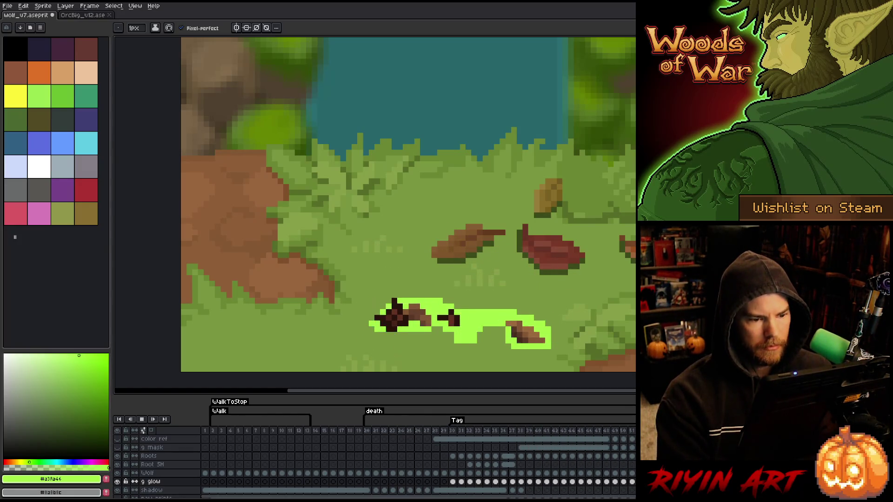
{"action": "key", "text": "ctrl"}
{"action": "key", "text": "Return"}
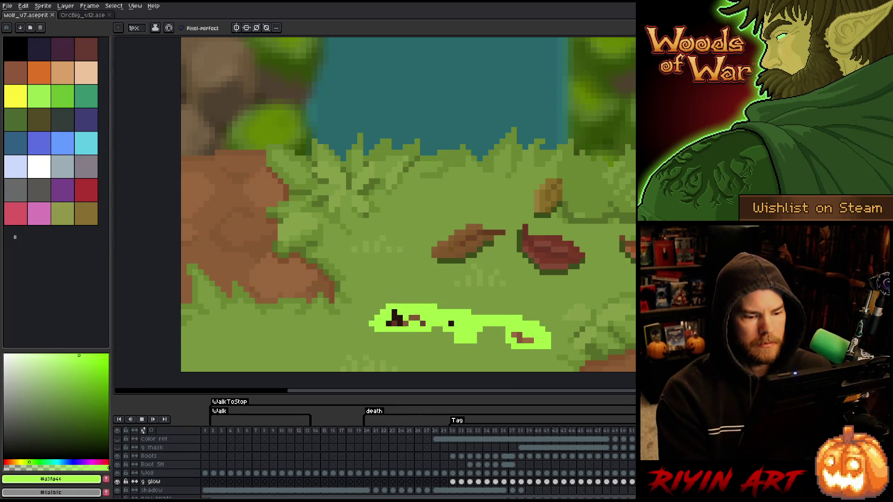
{"action": "scroll", "coordinate": [454, 386], "scroll_direction": "right", "scroll_amount": 3}
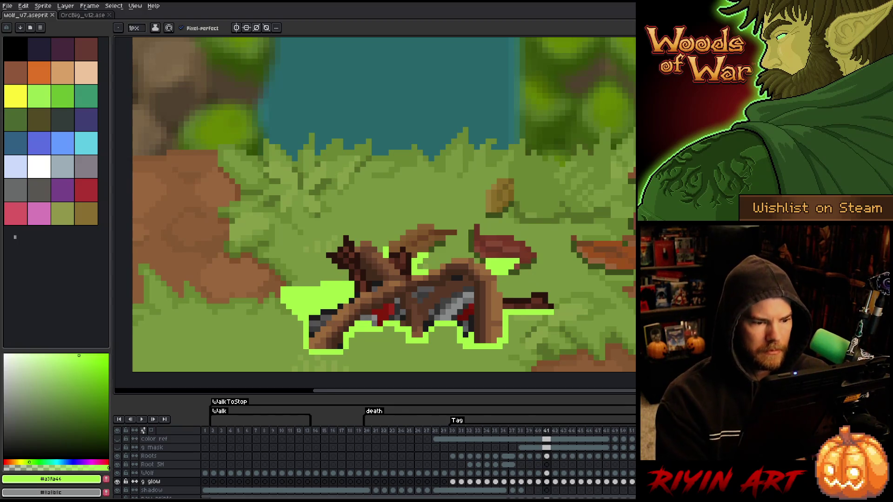
- Erase stray glow pixels along the outline's left edge around frame 38, undoing misplaced erases
{"action": "key", "text": "e"}
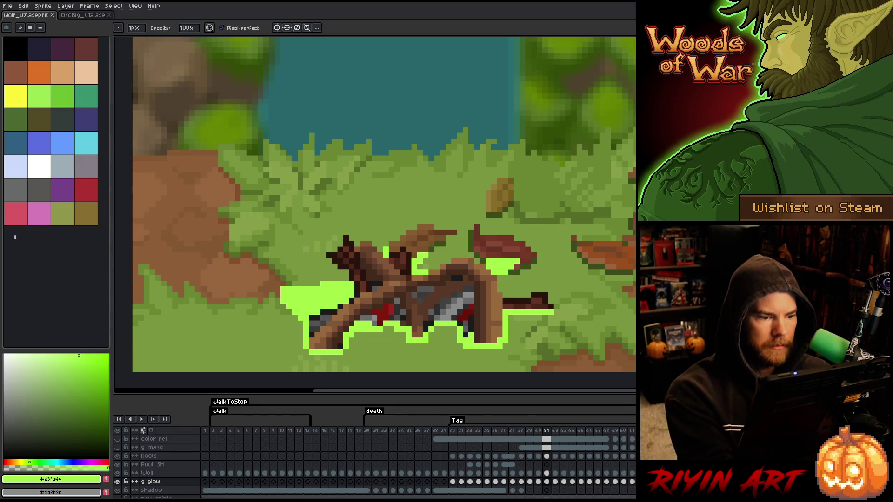
{"action": "key", "text": "ctrl+z"}
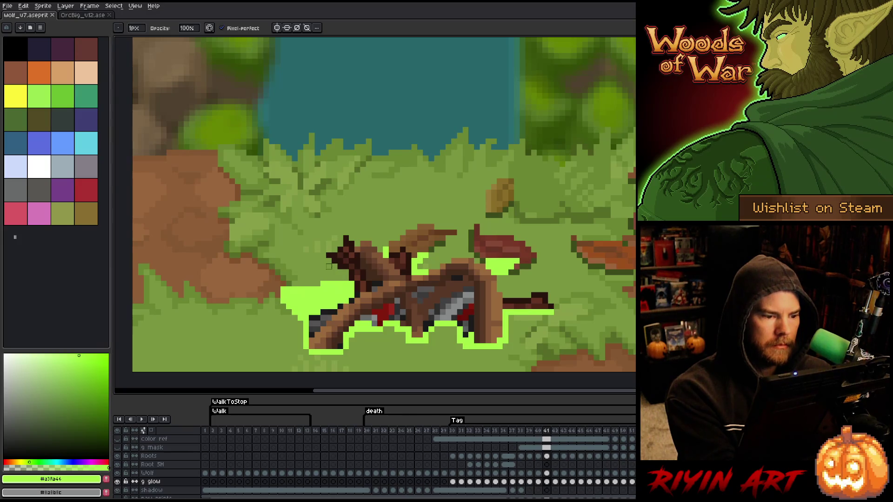
{"action": "mouse_move", "coordinate": [324, 284]}
{"action": "left_mouse_down"}
{"action": "mouse_move", "coordinate": [283, 298]}
{"action": "mouse_move", "coordinate": [284, 290]}
{"action": "left_mouse_up"}
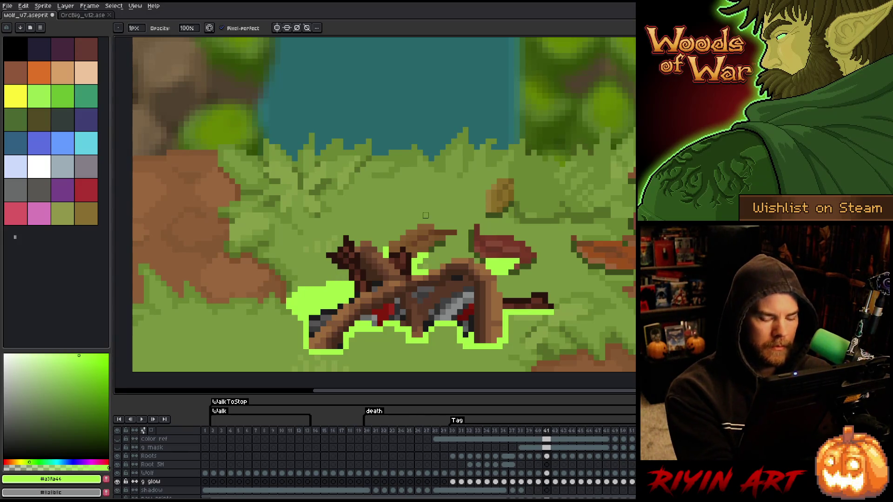
{"action": "key", "text": "Left"}
{"action": "key", "text": "Right"}
{"action": "key", "text": "Left"}
{"action": "key", "text": "Left"}
{"action": "key", "text": "Left"}
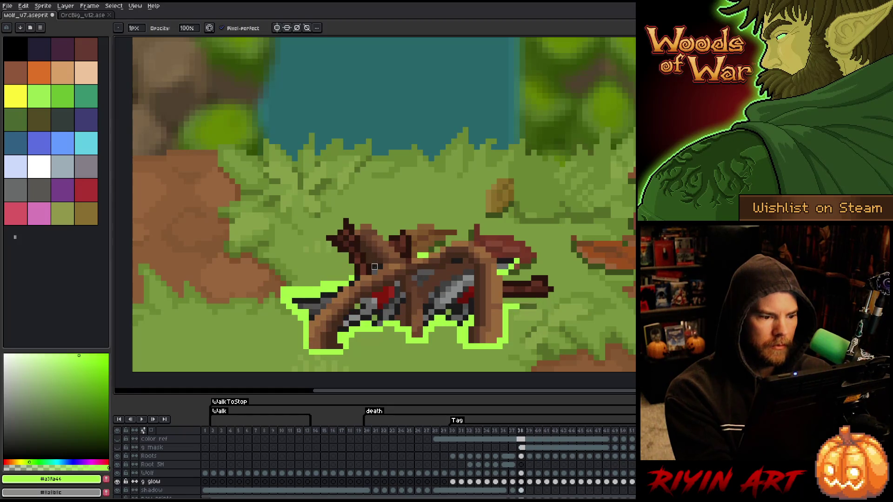
{"action": "key", "text": "Left"}
{"action": "key", "text": "Right"}
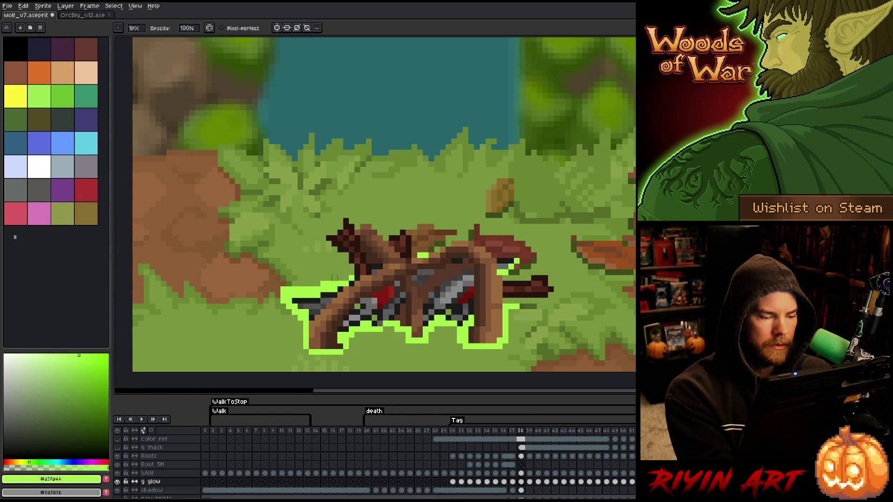
{"action": "left_click_drag", "start_coordinate": [328, 278], "coordinate": [285, 295]}
{"action": "key", "text": "ctrl+z"}
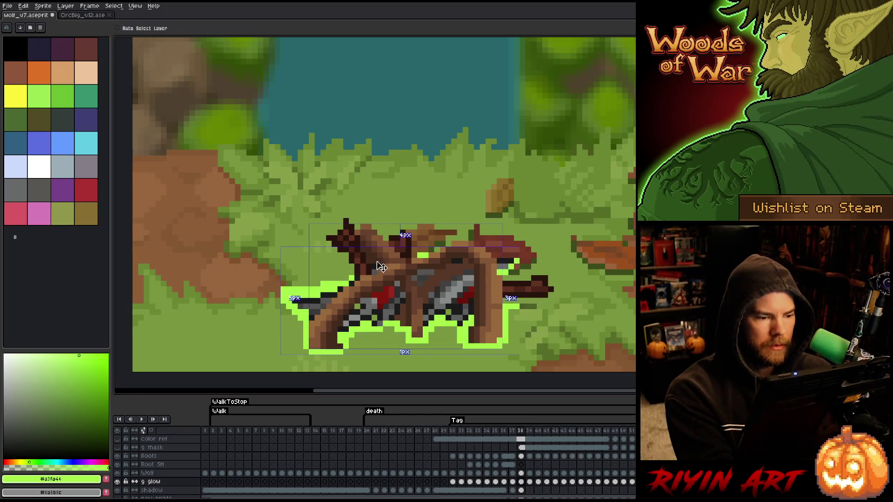
- Erase stray glow pixels on the left edge of frame 39, comparing against neighbouring frames
{"action": "key", "text": "Left"}
{"action": "key", "text": "Right"}
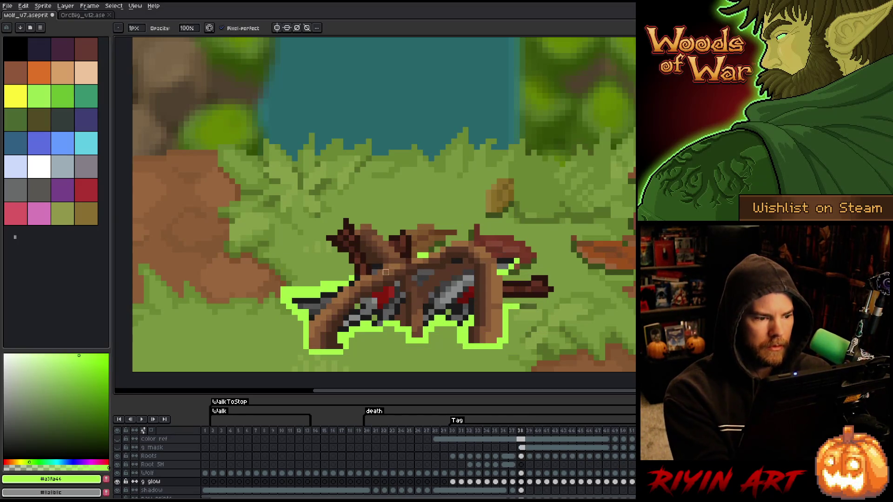
{"action": "key", "text": "Right"}
{"action": "left_click_drag", "start_coordinate": [312, 284], "coordinate": [285, 293]}
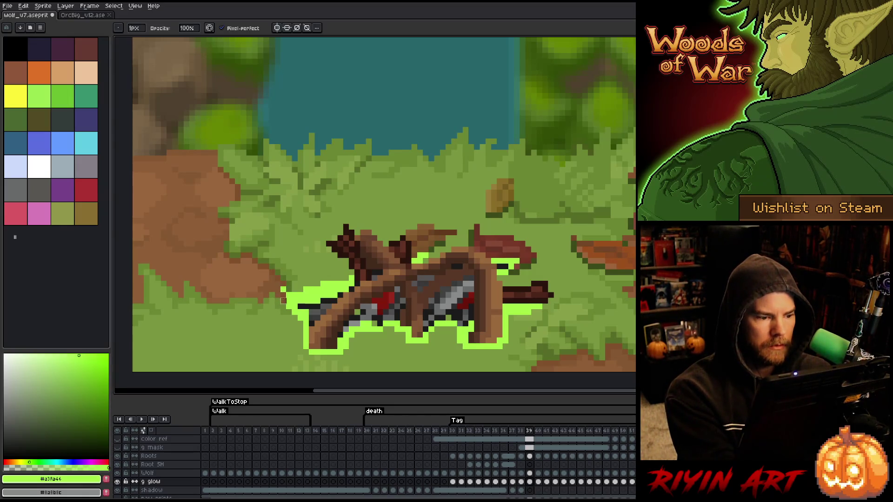
{"action": "key", "text": "Left"}
{"action": "key", "text": "Right"}
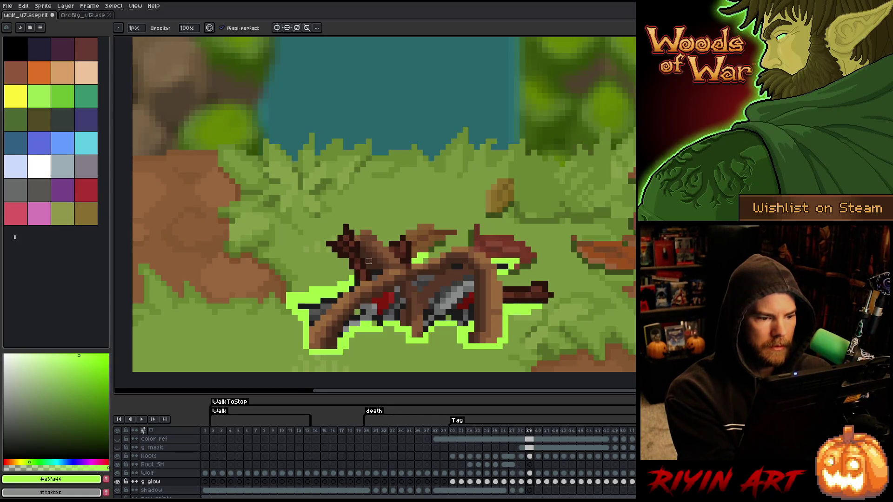
- Flip between frames 40 and 41 to compare the glow outline
{"action": "key", "text": "Right"}
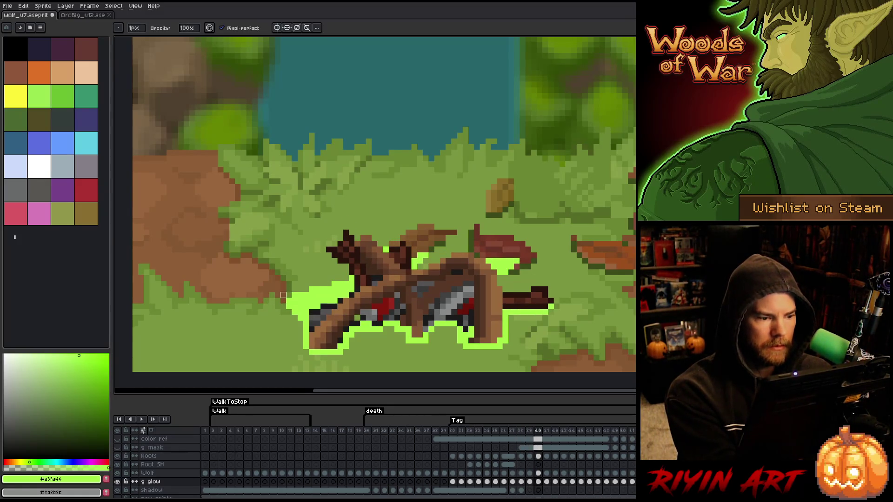
{"action": "key", "text": "Left"}
{"action": "key", "text": "Right"}
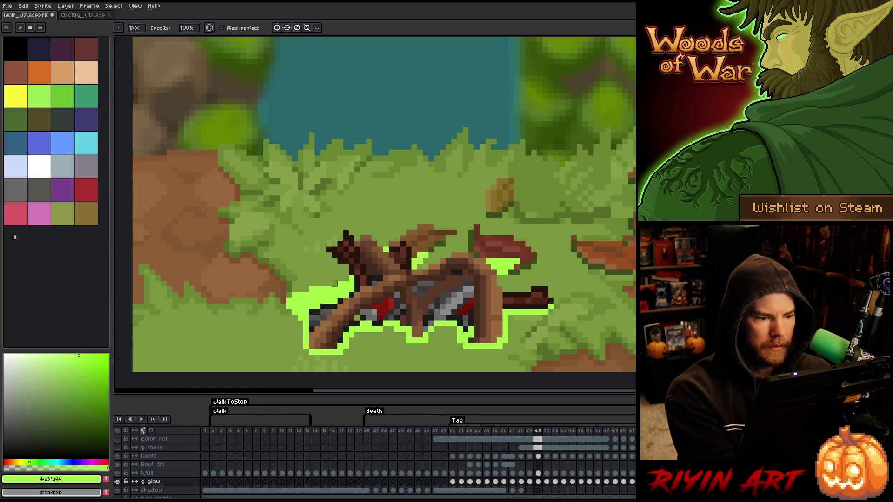
{"action": "key", "text": "Left"}
{"action": "key", "text": "Right"}
{"action": "key", "text": "Right"}
{"action": "key", "text": "Left"}
{"action": "key", "text": "Right"}
{"action": "key", "text": "Left"}
- Switch to the pencil and flick between frames 39 and 40 to check the glow
{"action": "key", "text": "b"}
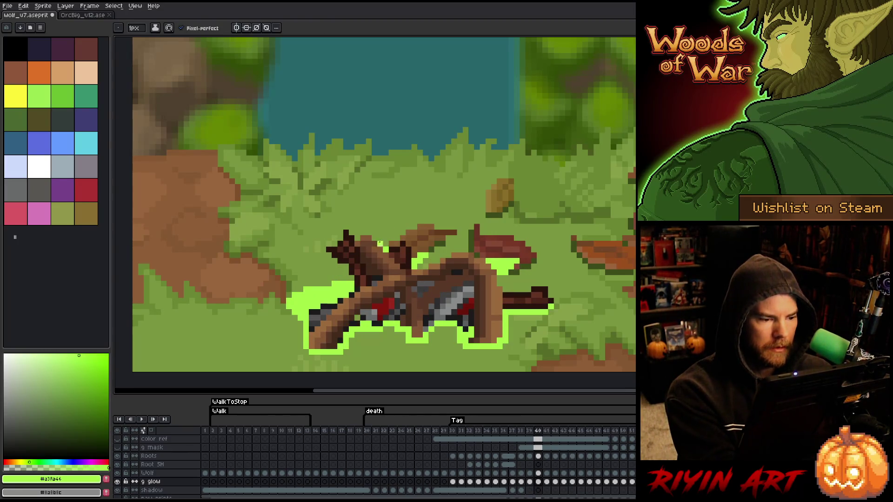
{"action": "key", "text": "Right"}
{"action": "key", "text": "Left"}
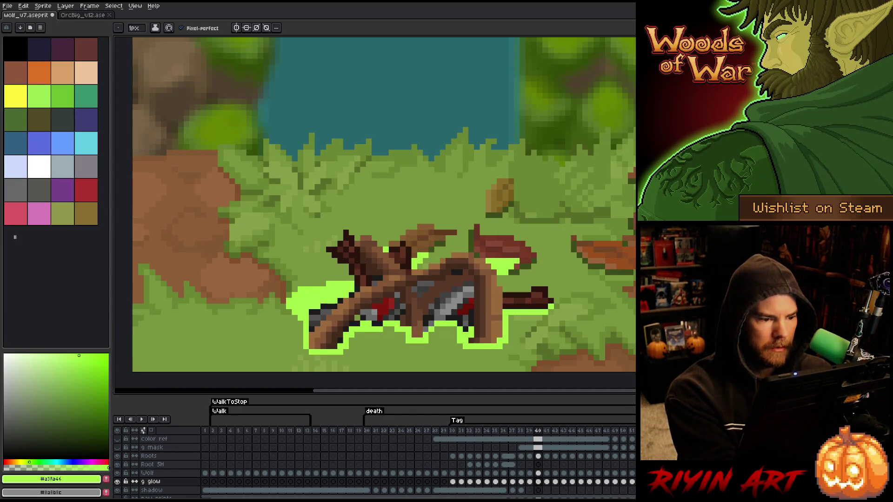
{"action": "key", "text": "Left"}
{"action": "key", "text": "Right"}
{"action": "key", "text": "Left"}
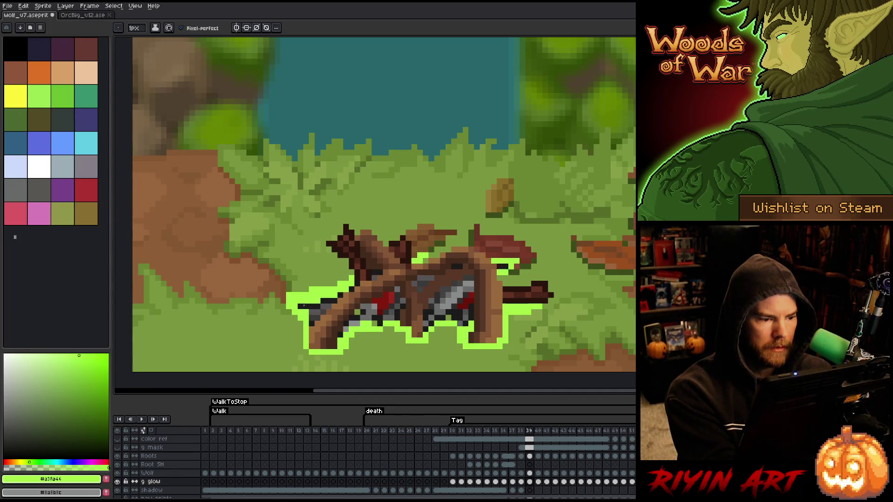
{"action": "key", "text": "Right"}
{"action": "key", "text": "Left"}
- Move on through frame 41 to the glow layer's cel on frame 42
{"action": "key", "text": "Left"}
{"action": "key", "text": "Right"}
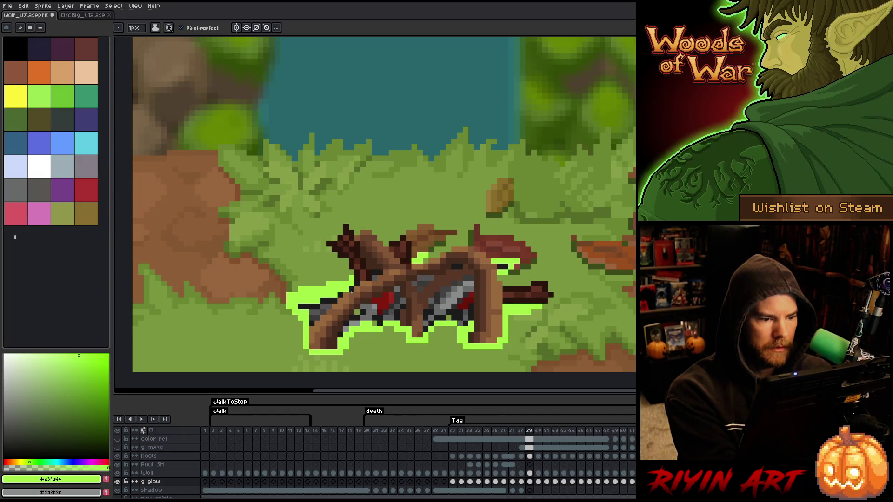
{"action": "key", "text": "Right"}
{"action": "key", "text": "Left"}
{"action": "key", "text": "Right"}
{"action": "key", "text": "Right"}
{"action": "key", "text": "Right"}
{"action": "key", "text": "Left"}
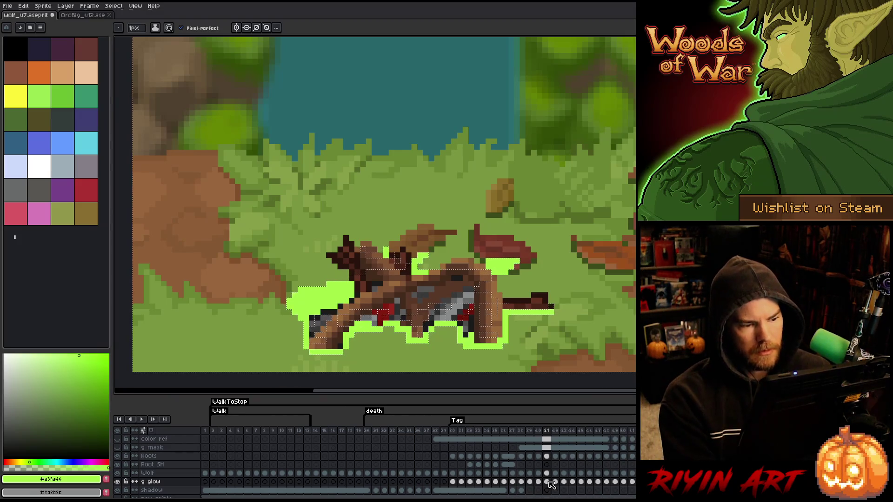
{"action": "left_click", "coordinate": [556, 482]}
- Select the glow cels for frames 42–45 and paint a large glow blob near the wolf's head
{"action": "mouse_move", "coordinate": [559, 483]}
{"action": "left_mouse_down"}
{"action": "mouse_move", "coordinate": [576, 483]}
{"action": "mouse_move", "coordinate": [556, 480]}
{"action": "left_mouse_up"}
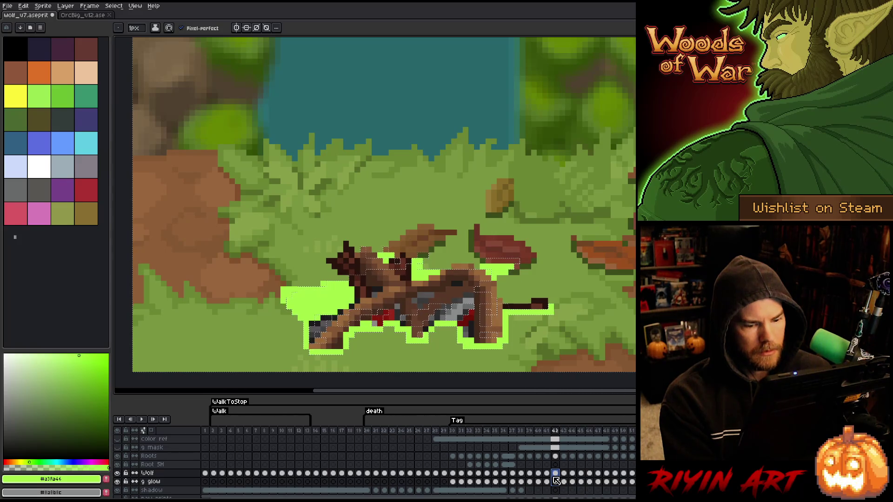
{"action": "left_click", "coordinate": [589, 482]}
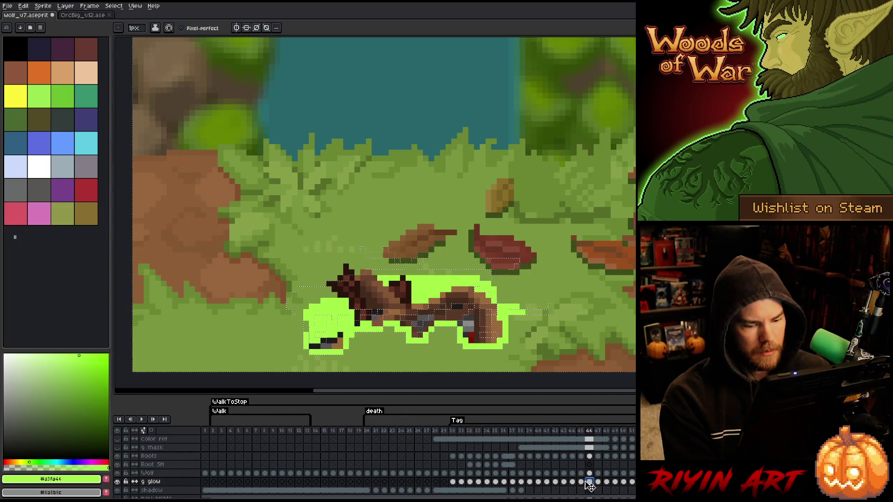
{"action": "mouse_move", "coordinate": [580, 482]}
{"action": "left_mouse_down"}
{"action": "mouse_move", "coordinate": [547, 481]}
{"action": "mouse_move", "coordinate": [555, 482]}
{"action": "left_mouse_up"}
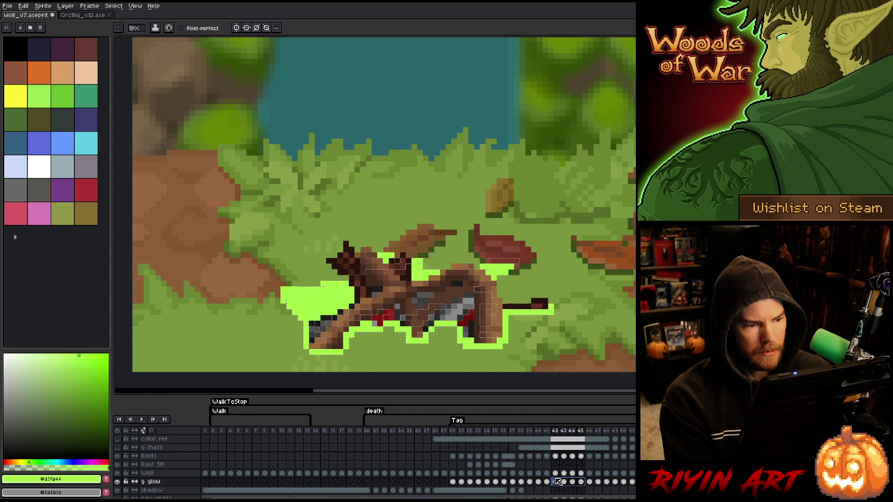
{"action": "key", "text": "plus"}
{"action": "key", "text": "plus"}
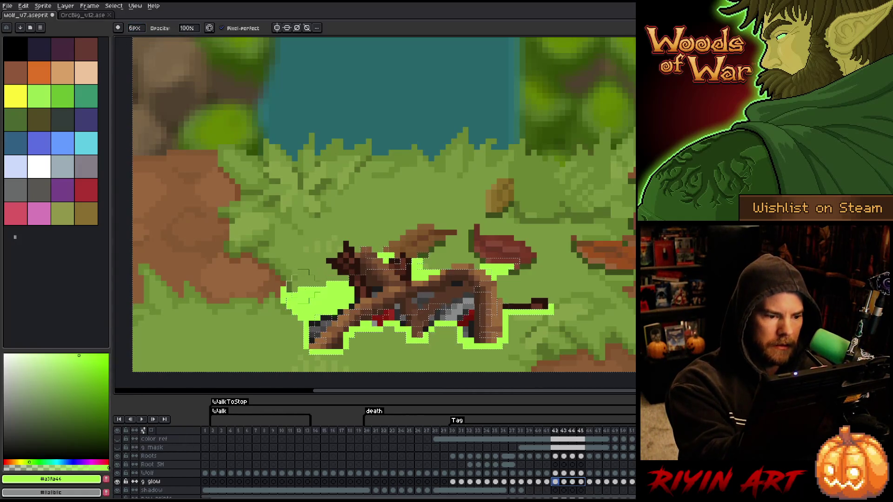
{"action": "left_click", "coordinate": [309, 289]}
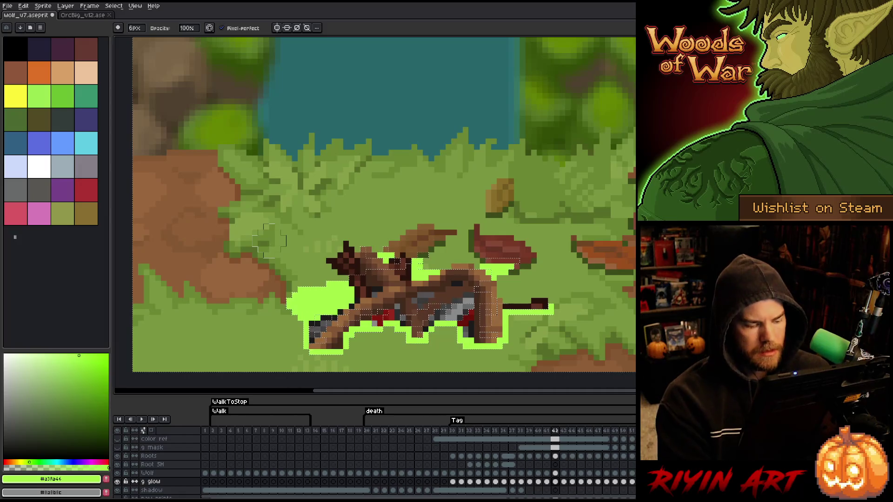
- Preview the death animation, reset the pencil to 1px, and play it again
{"action": "key", "text": "Left"}
{"action": "key", "text": "Left"}
{"action": "key", "text": "Return"}
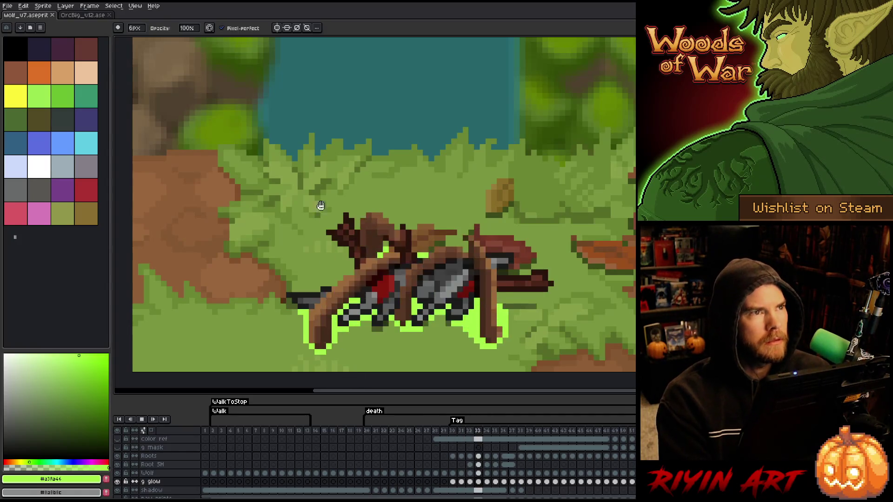
{"action": "key", "text": "Return"}
{"action": "mouse_move", "coordinate": [137, 29]}
{"action": "left_mouse_down"}
{"action": "mouse_move", "coordinate": [144, 37]}
{"action": "mouse_move", "coordinate": [69, 37]}
{"action": "left_mouse_up"}
{"action": "key", "text": "Return"}
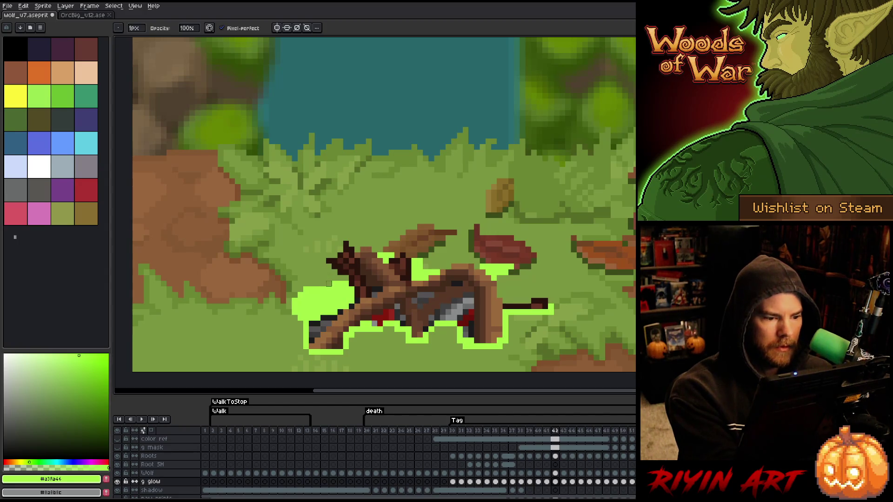
- Magic-wand select the glow on frame 42, then step ahead to frame 44 with the 1px pencil
{"action": "key", "text": "w"}
{"action": "left_click", "coordinate": [435, 253]}
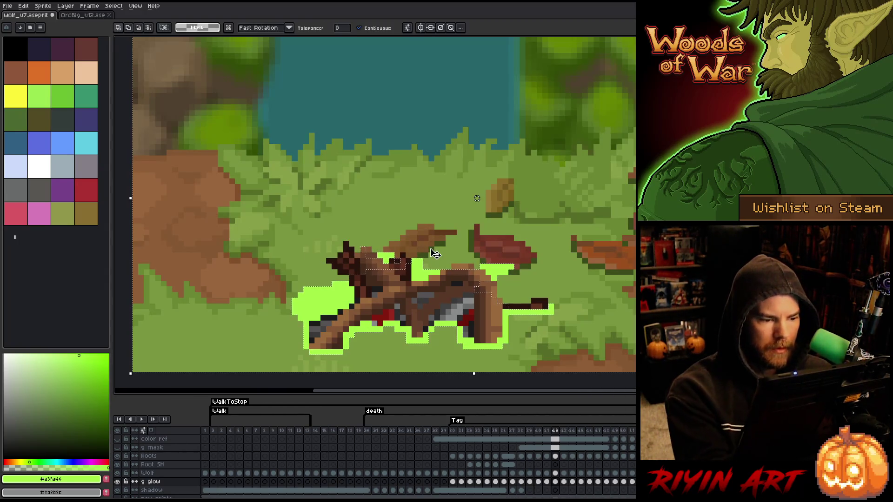
{"action": "key", "text": "Right"}
{"action": "key", "text": "b"}
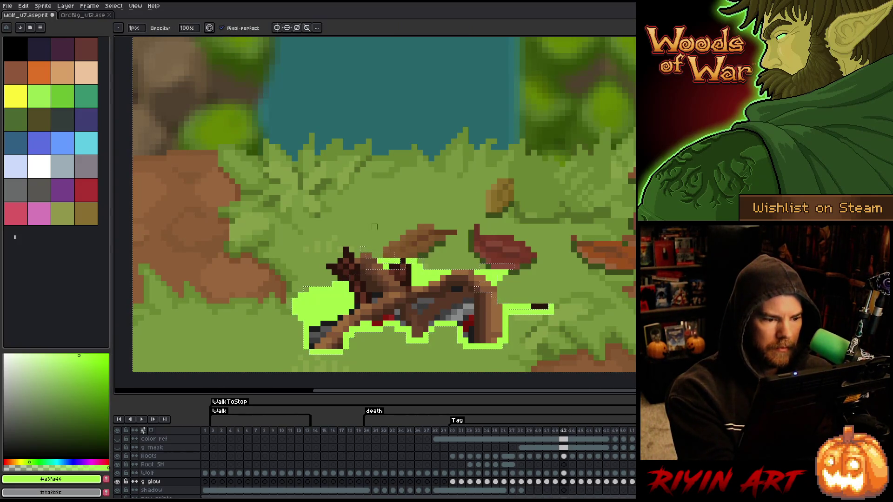
{"action": "key", "text": "Right"}
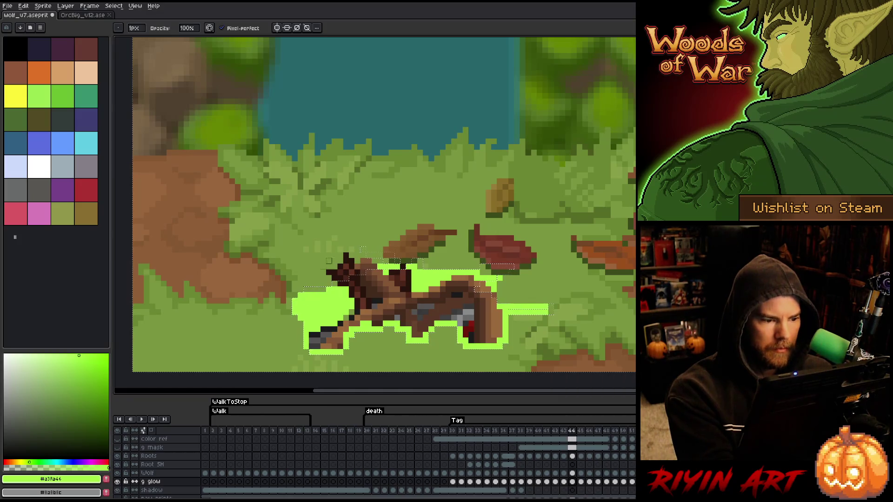
- Select the glow region by colour on frame 44, advance to frame 45, and play the animation
{"action": "key", "text": "ctrl"}
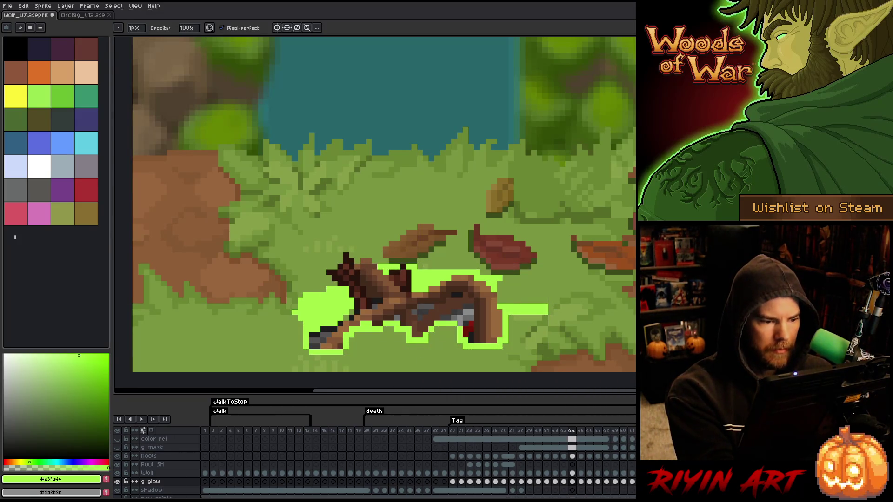
{"action": "key", "text": "w"}
{"action": "left_click", "coordinate": [356, 254]}
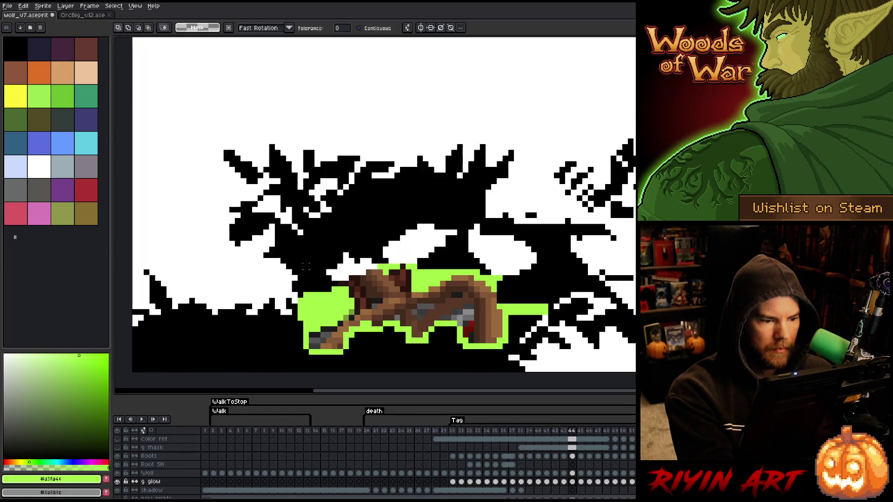
{"action": "key", "text": "Right"}
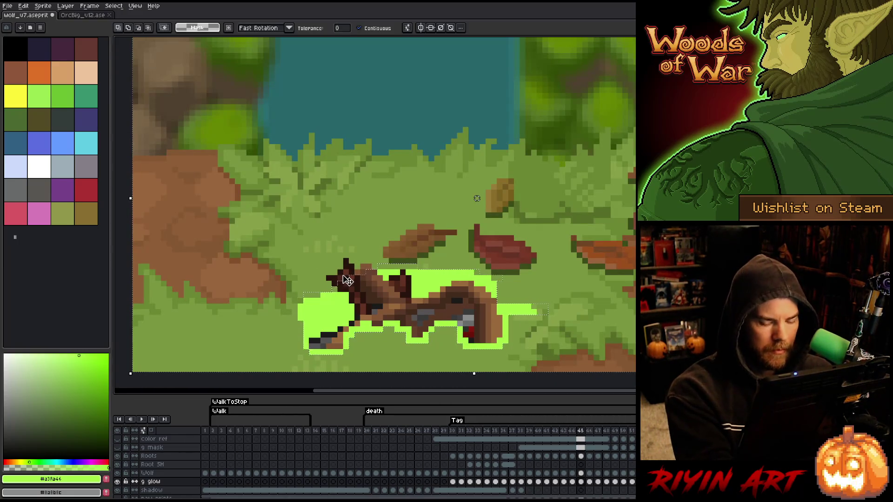
{"action": "key", "text": "Return"}
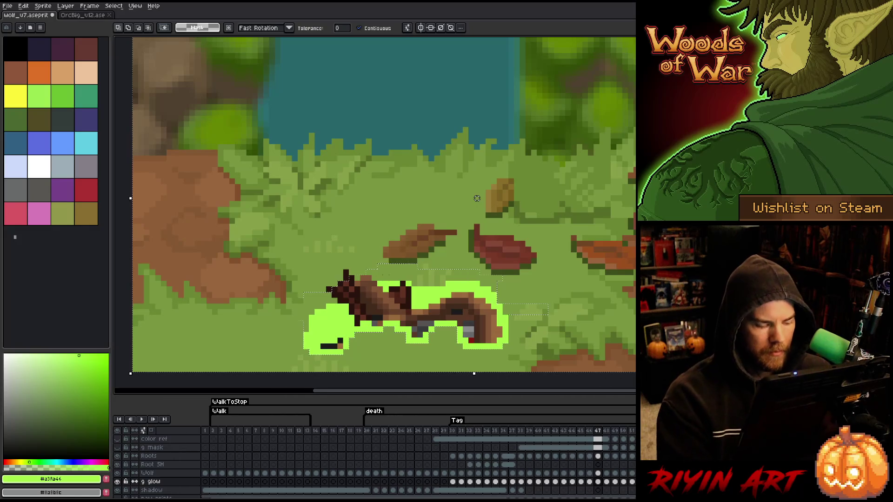
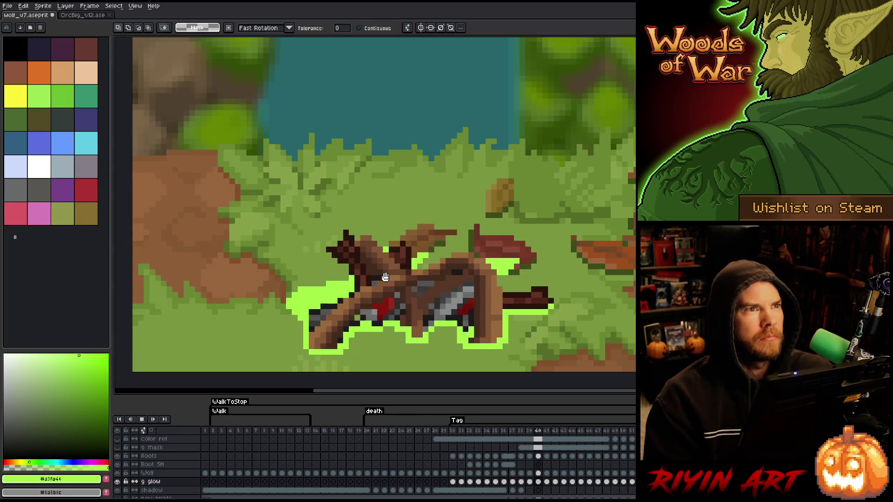
- Stop the death animation preview so it rests on frame 41
{"action": "scroll", "coordinate": [279, 265], "scroll_direction": "down", "scroll_amount": 2}
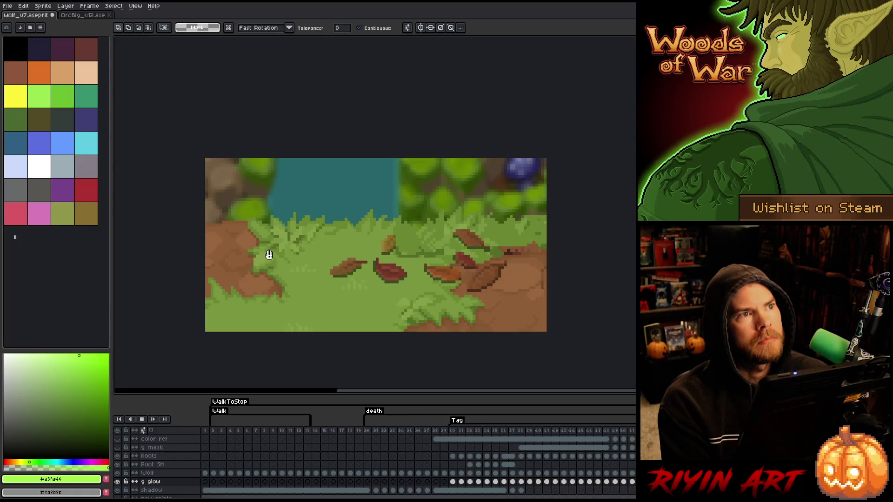
{"action": "scroll", "coordinate": [352, 305], "scroll_direction": "up", "scroll_amount": 1}
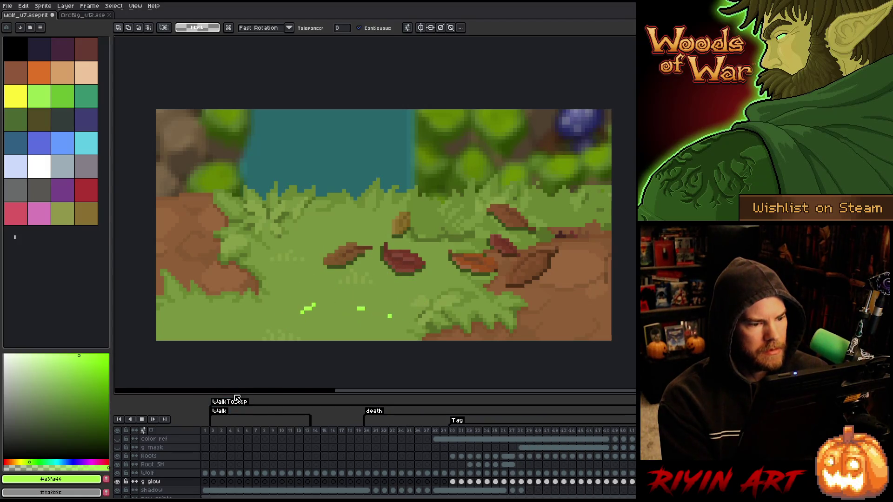
{"action": "key", "text": "Return"}
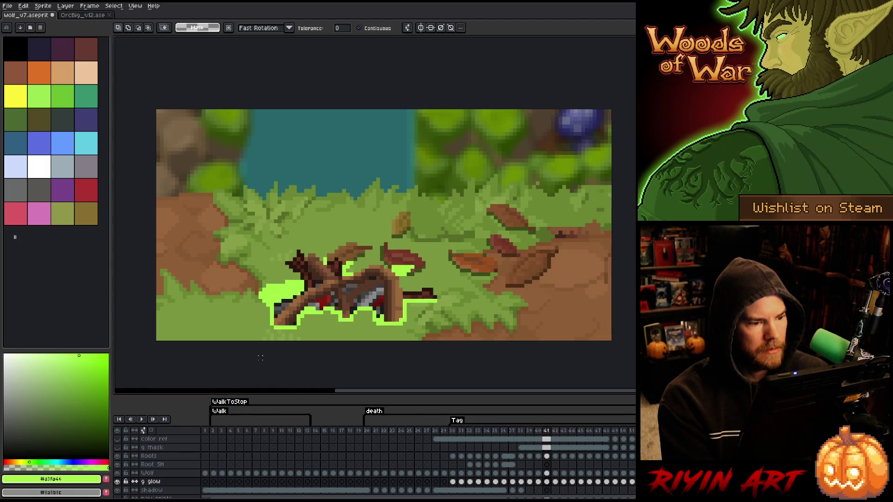
- Zoom around the wolf and add a new empty layer above the glow layer
{"action": "scroll", "coordinate": [261, 345], "scroll_direction": "up", "scroll_amount": 2}
{"action": "scroll", "coordinate": [261, 344], "scroll_direction": "down", "scroll_amount": 2}
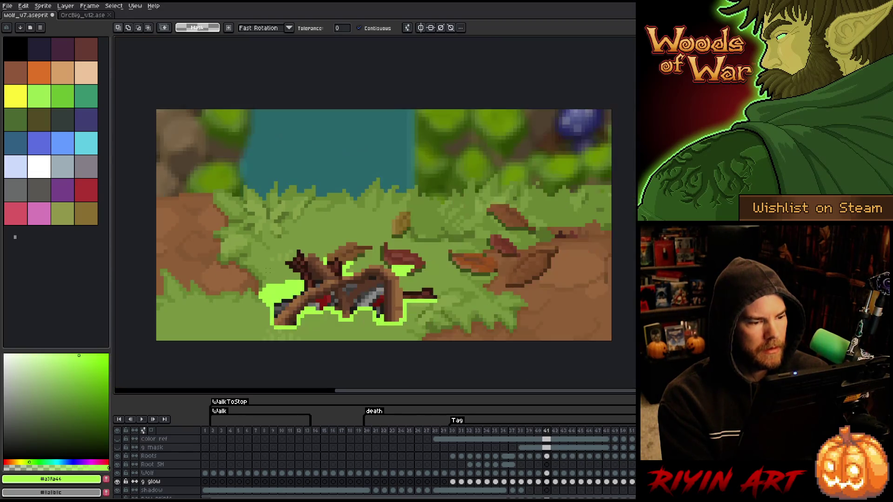
{"action": "scroll", "coordinate": [267, 269], "scroll_direction": "up", "scroll_amount": 1}
{"action": "scroll", "coordinate": [267, 269], "scroll_direction": "down", "scroll_amount": 1}
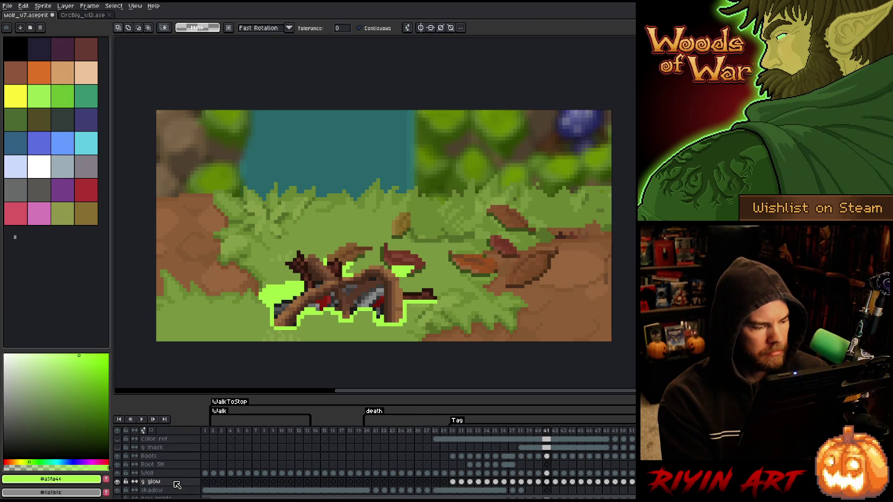
{"action": "key", "text": "shift+n"}
- On frame 45, lasso-select the area around the fallen wolf
{"action": "left_click", "coordinate": [453, 491]}
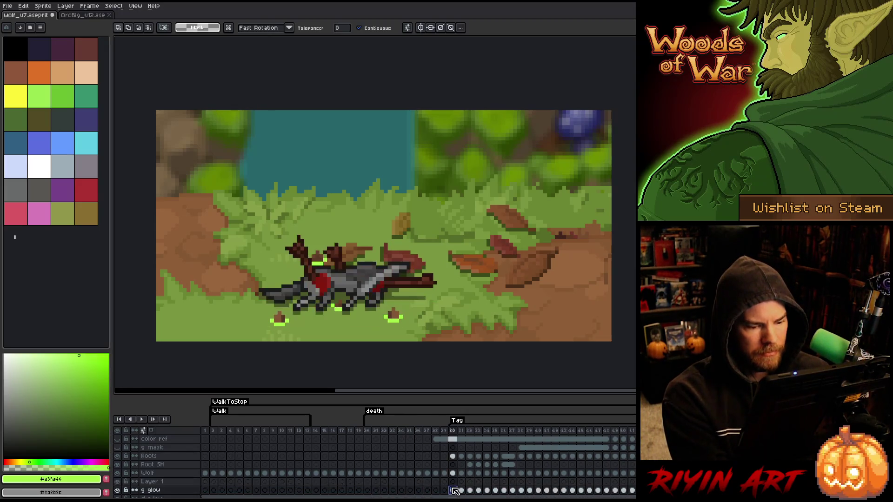
{"action": "left_click", "coordinate": [461, 490]}
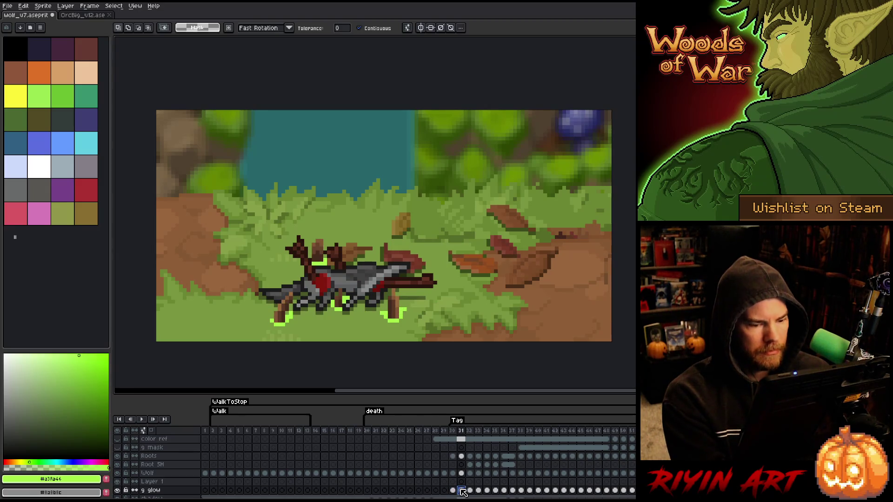
{"action": "key", "text": "Right"}
{"action": "key", "text": "Right"}
{"action": "key", "text": "Right"}
{"action": "key", "text": "Right"}
{"action": "key", "text": "Right"}
{"action": "key", "text": "Right"}
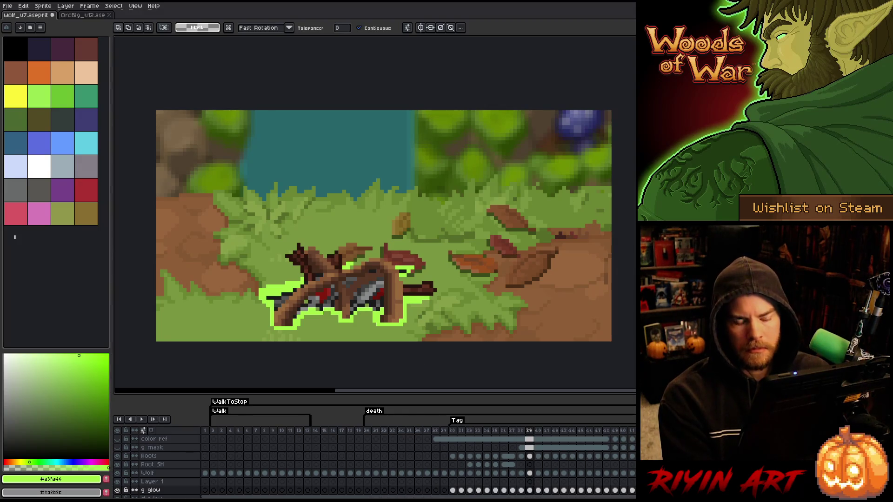
{"action": "key", "text": "m"}
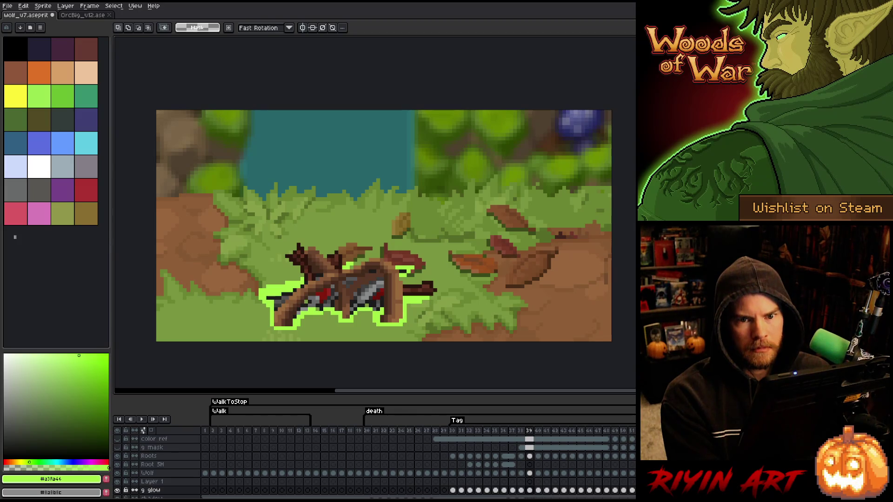
{"action": "key", "text": "Left"}
{"action": "key", "text": "Left"}
{"action": "key", "text": "Left"}
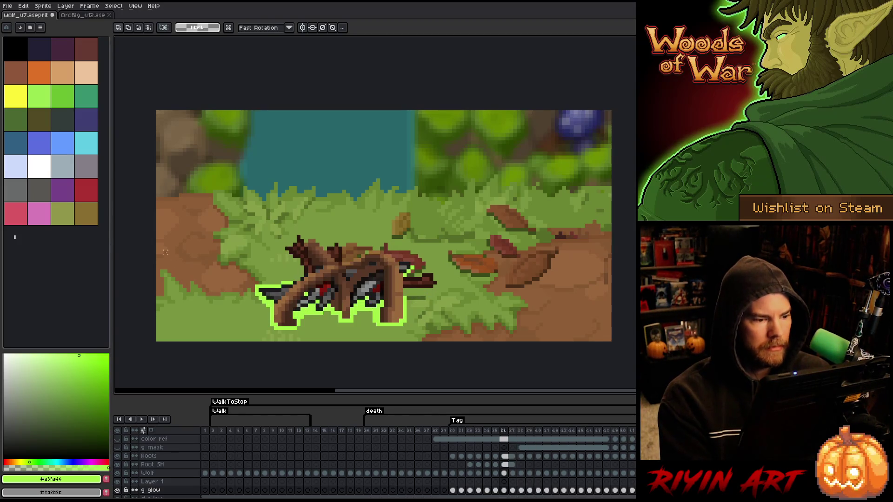
{"action": "key", "text": "Right"}
{"action": "key", "text": "Right"}
{"action": "key", "text": "Right"}
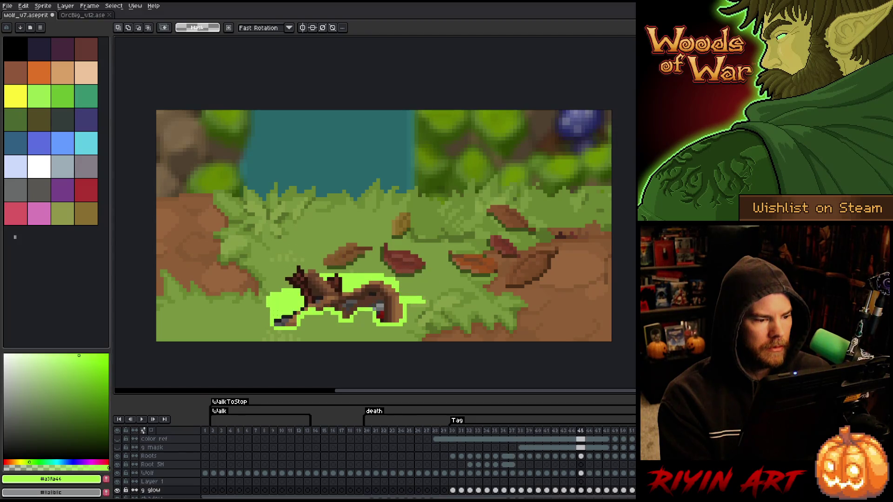
{"action": "mouse_move", "coordinate": [302, 302]}
{"action": "left_mouse_down"}
{"action": "mouse_move", "coordinate": [272, 337]}
{"action": "mouse_move", "coordinate": [433, 330]}
{"action": "mouse_move", "coordinate": [412, 302]}
{"action": "mouse_move", "coordinate": [305, 300]}
{"action": "left_mouse_up"}
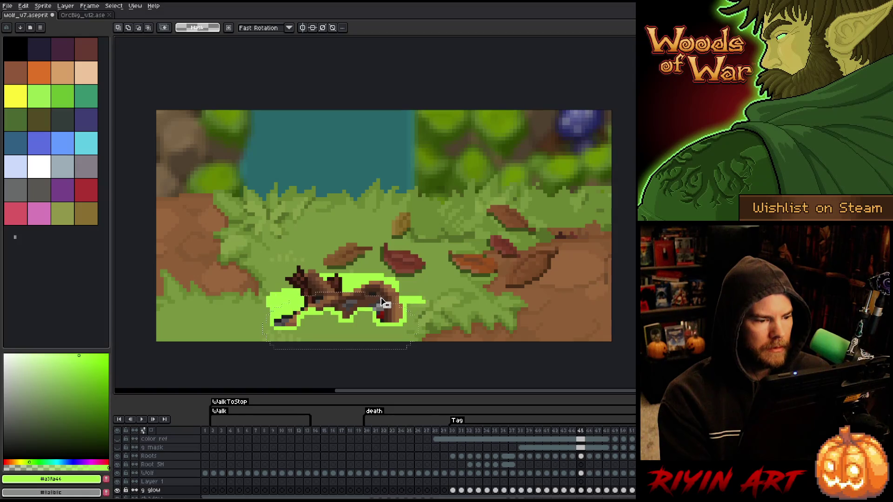
- Sample a pale green paint colour and switch to the Paint Bucket
{"action": "key", "text": "i"}
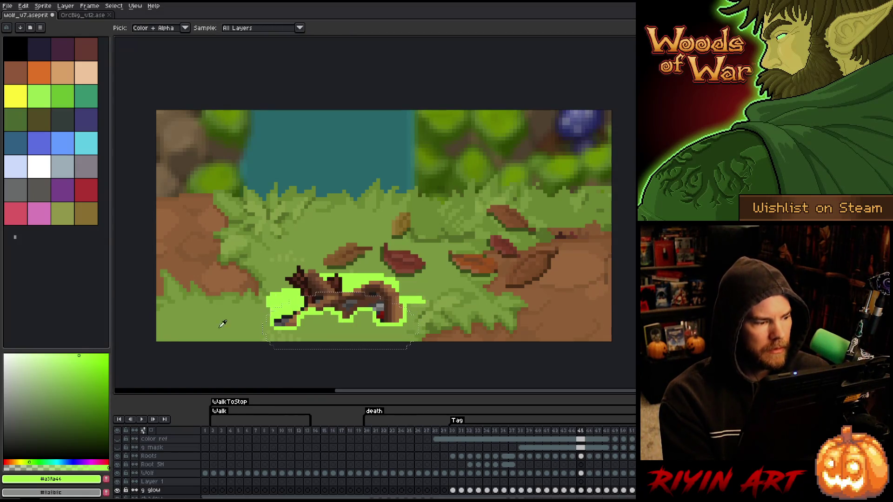
{"action": "left_click", "coordinate": [41, 352]}
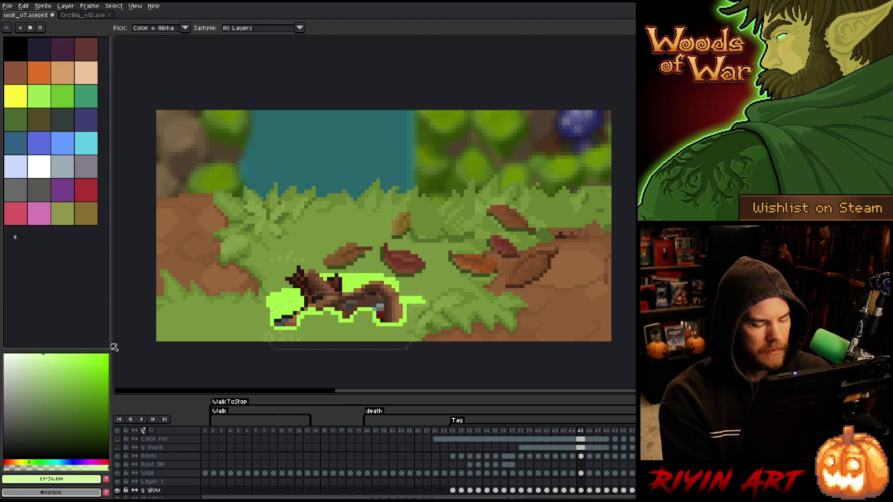
{"action": "key", "text": "g"}
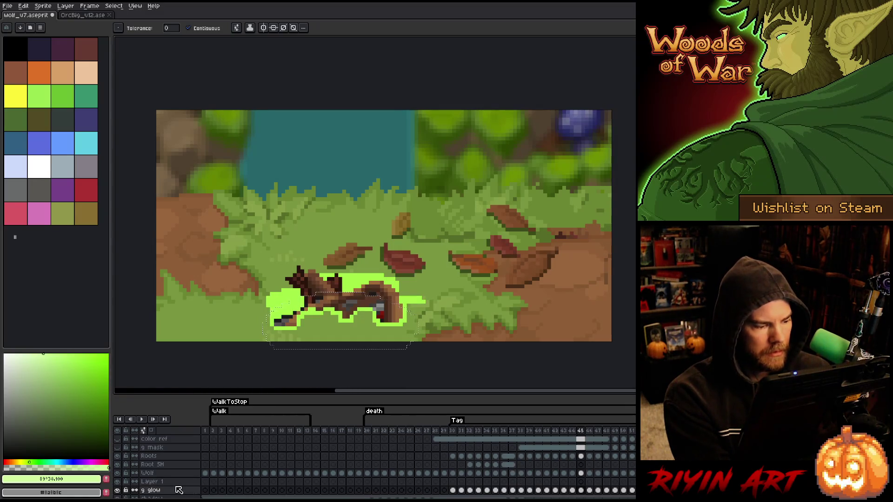
{"action": "left_click", "coordinate": [455, 482]}
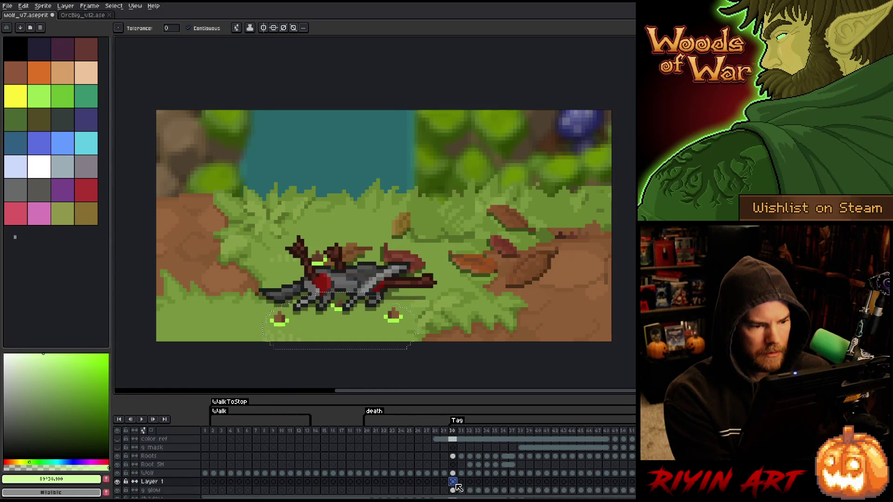
- Soften Layer 1's pale green patch at frame 38 with the blur-7x7 convolution matrix
{"action": "left_click", "coordinate": [521, 483]}
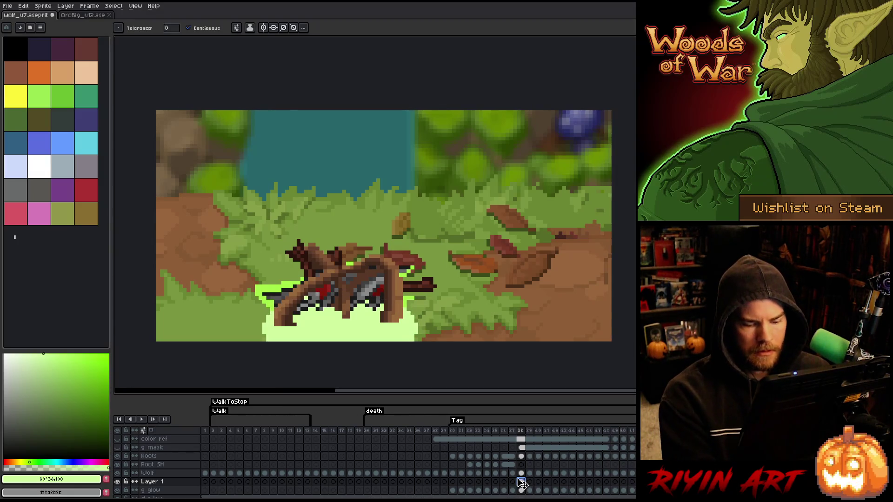
{"action": "key", "text": "F9"}
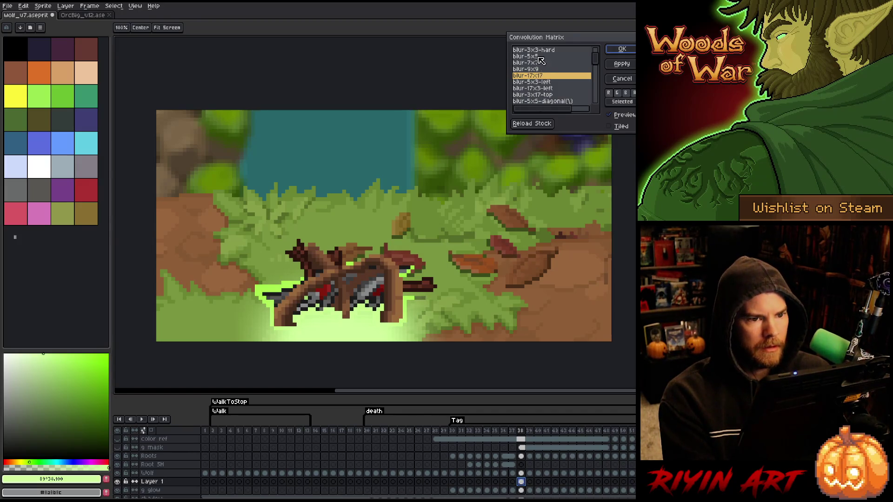
{"action": "left_click", "coordinate": [537, 64]}
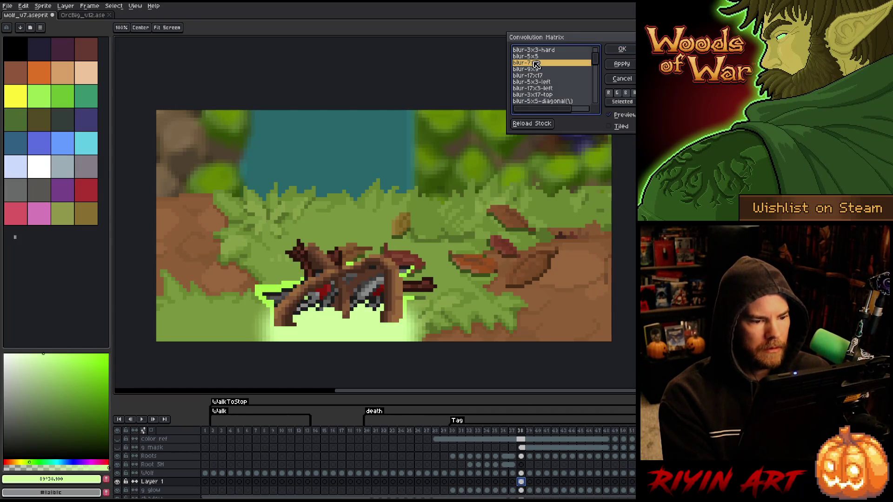
{"action": "key", "text": "Return"}
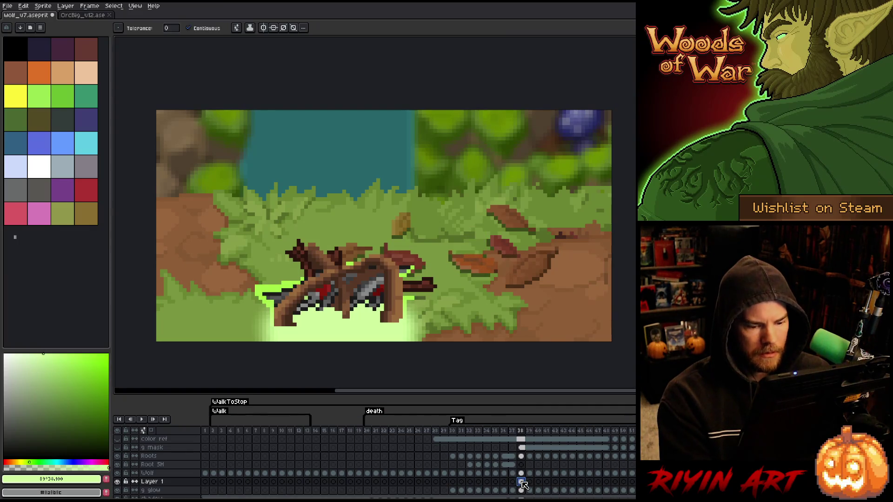
- Play the death animation from frame 38 to review the blurred glow
{"action": "key", "text": "Return"}
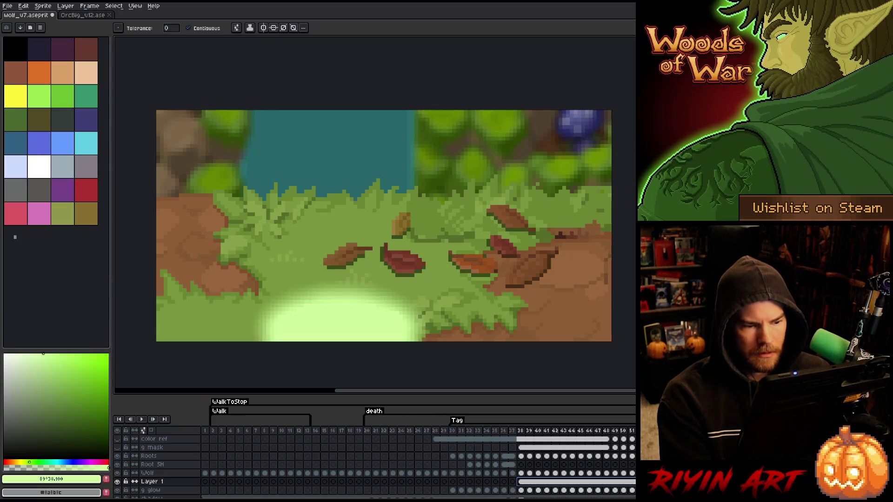
{"action": "left_click", "coordinate": [521, 432]}
{"action": "key", "text": "Return"}
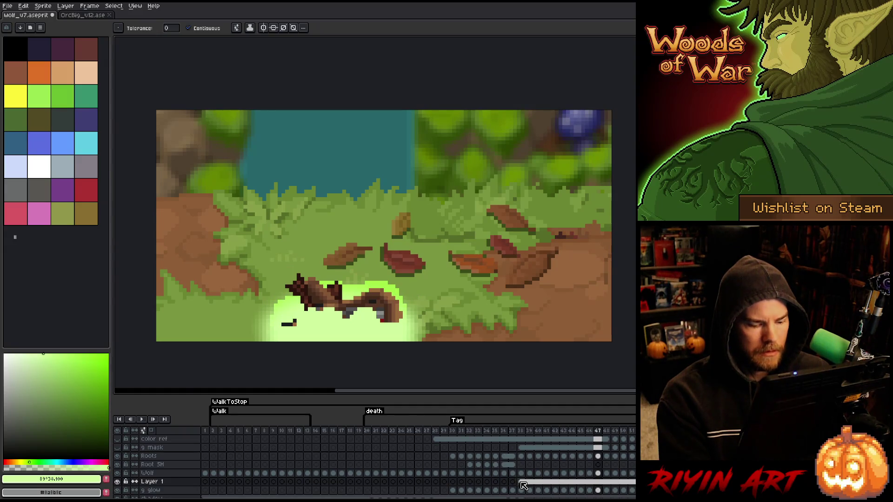
{"action": "key", "text": "Left"}
{"action": "key", "text": "Left"}
{"action": "key", "text": "Left"}
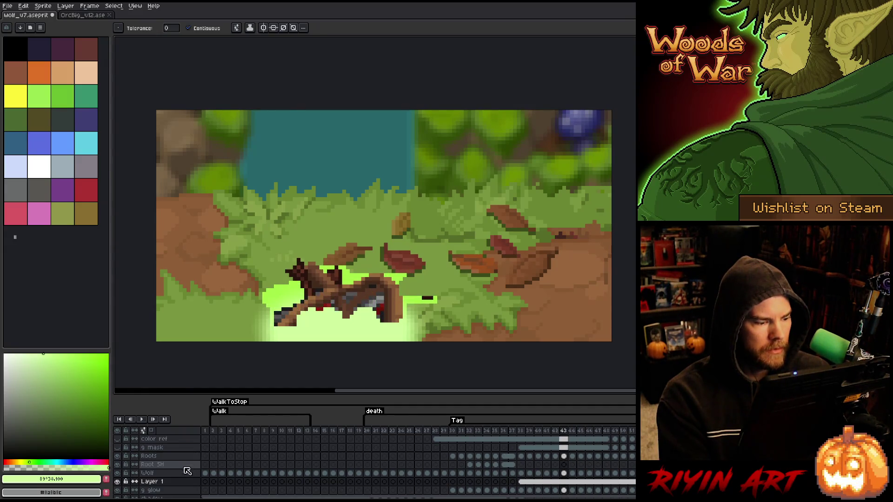
- Deselect the glow patch on Layer 1 at frame 38 and bring up Layer Properties
{"action": "left_click", "coordinate": [521, 482]}
{"action": "key", "text": "v"}
{"action": "left_click", "coordinate": [341, 309]}
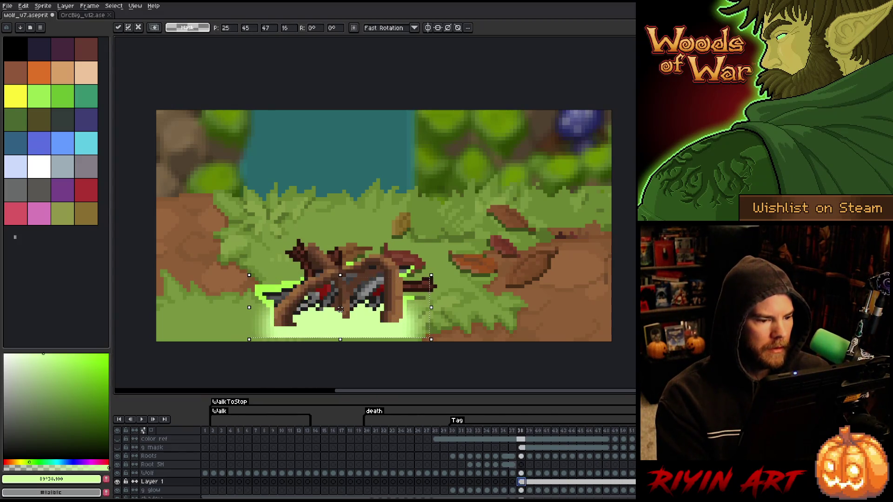
{"action": "key", "text": "ctrl+d"}
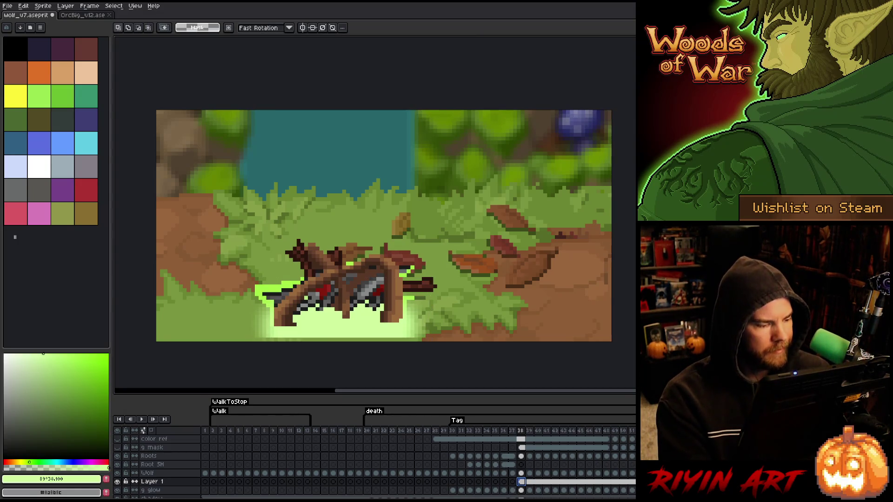
{"action": "double_click", "coordinate": [149, 483]}
- Give Layer 1 Addition blending at about 61% opacity
{"action": "left_click", "coordinate": [424, 143]}
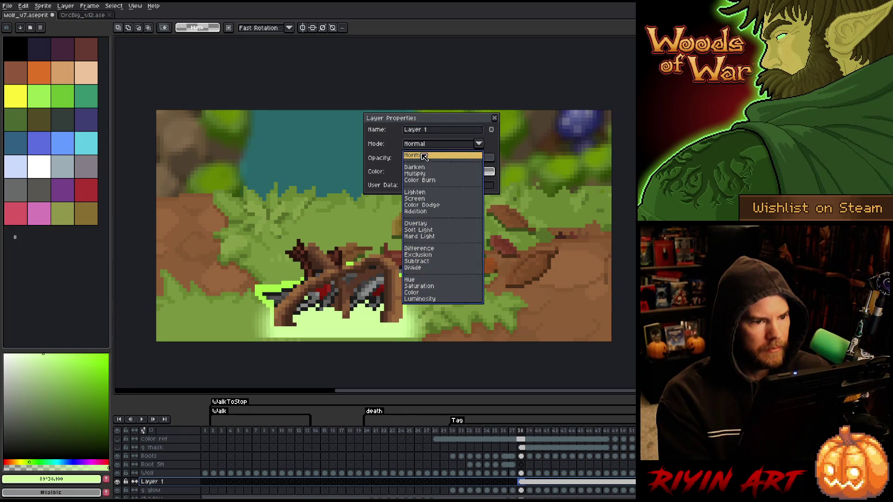
{"action": "left_click", "coordinate": [422, 211]}
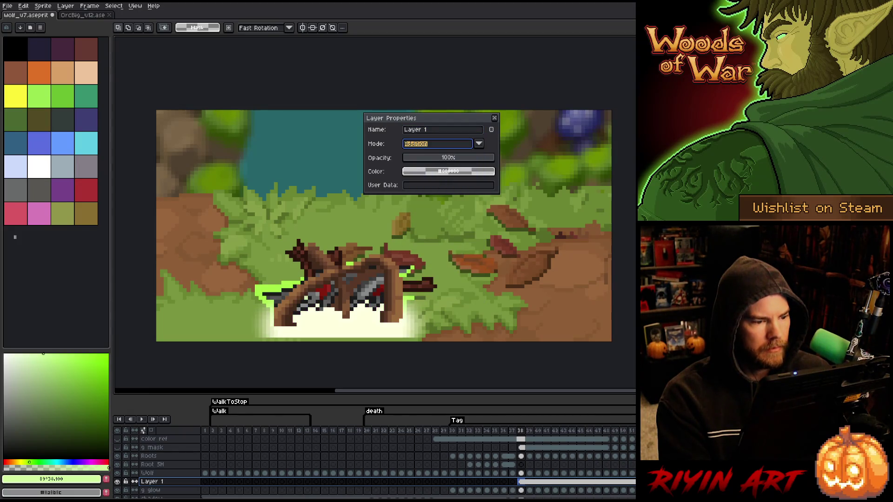
{"action": "left_click", "coordinate": [439, 158]}
{"action": "left_click", "coordinate": [461, 159]}
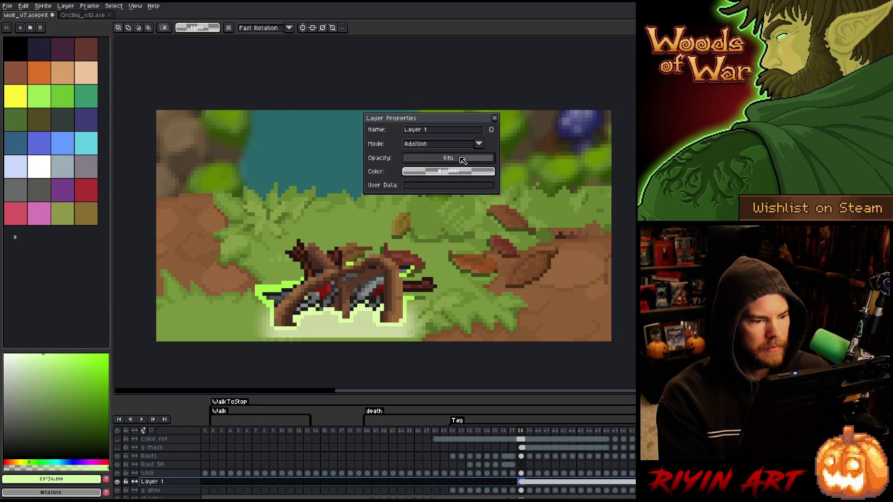
{"action": "left_click", "coordinate": [495, 120]}
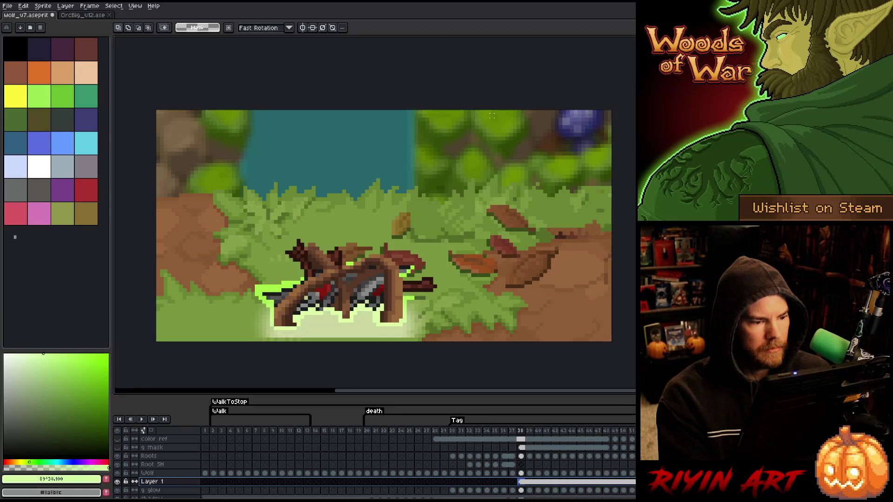
{"action": "left_click", "coordinate": [524, 449]}
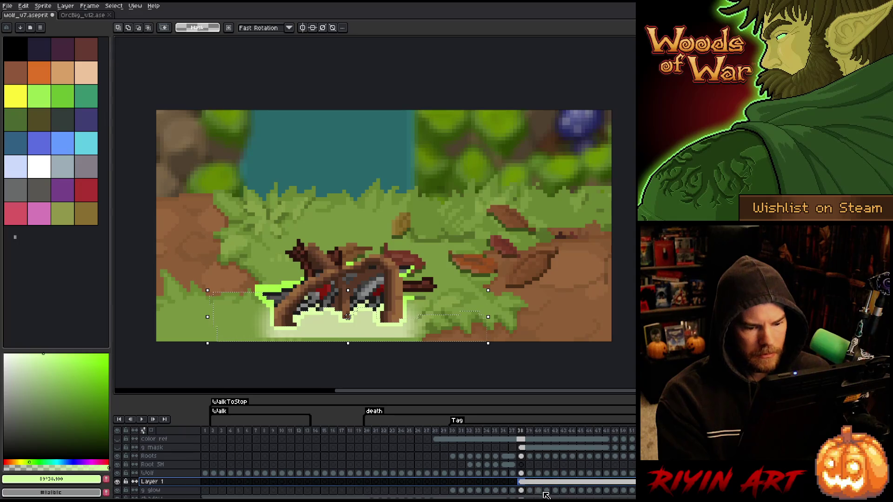
- Erase the pale glow inside the selection on Layer 1 at frame 39 and deselect
{"action": "left_click", "coordinate": [529, 482]}
{"action": "key", "text": "Delete"}
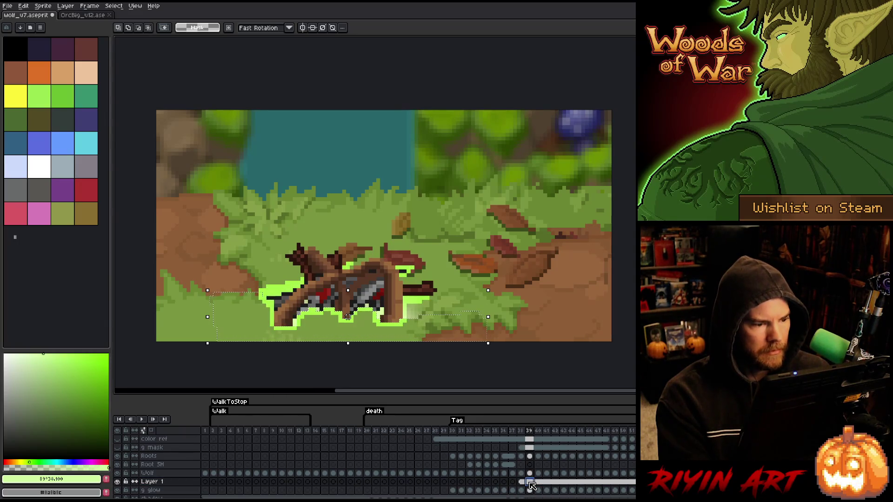
{"action": "key", "text": "ctrl+d"}
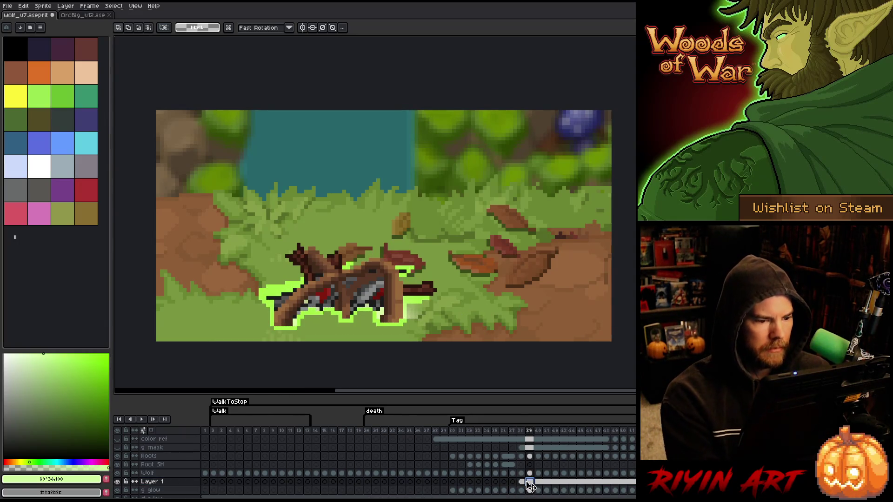
- Review death frames 44–45, toggling Layer 1's visibility to compare the glow
{"action": "key", "text": "Return"}
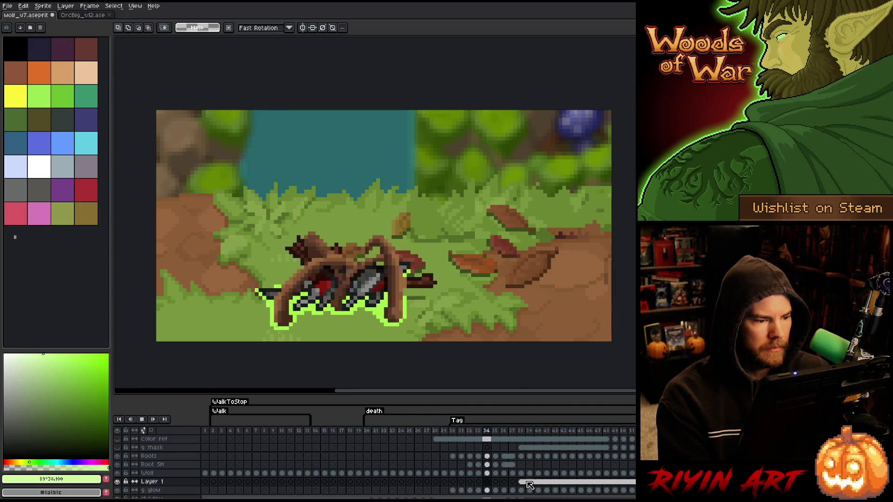
{"action": "key", "text": "Return"}
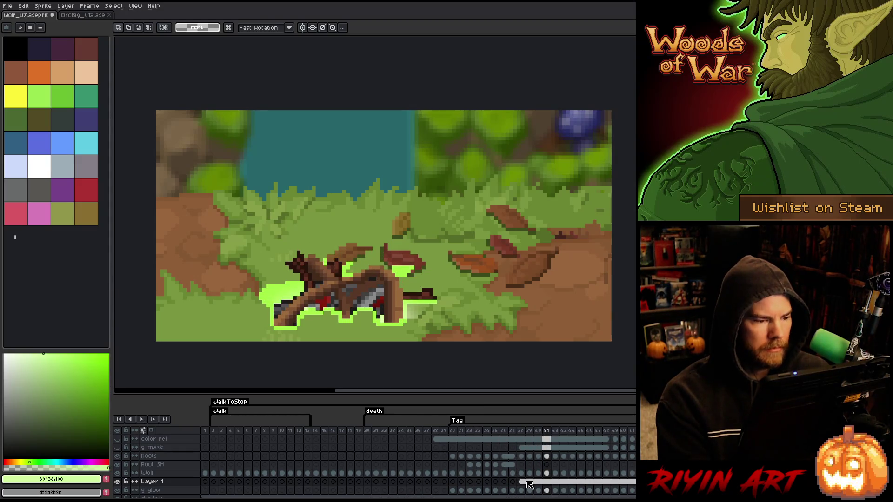
{"action": "key", "text": "Right"}
{"action": "key", "text": "Right"}
{"action": "key", "text": "Right"}
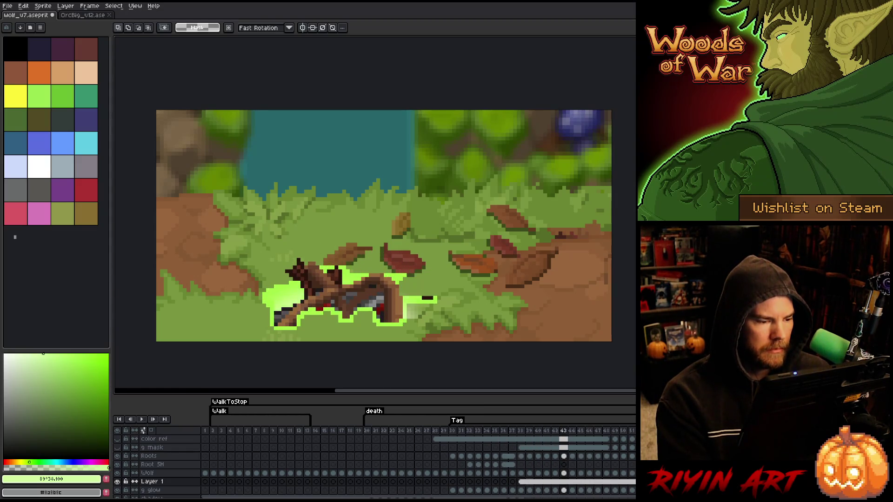
{"action": "key", "text": "Right"}
{"action": "key", "text": "Left"}
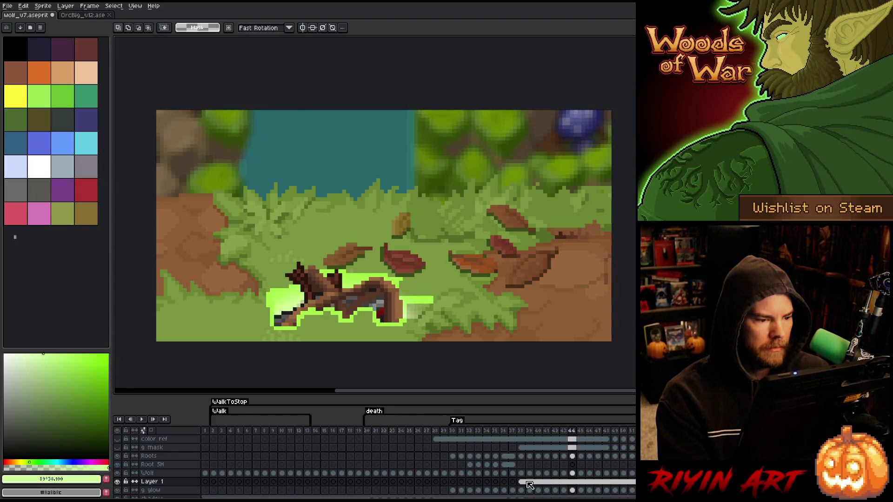
{"action": "scroll", "coordinate": [527, 481], "scroll_direction": "down", "scroll_amount": 1}
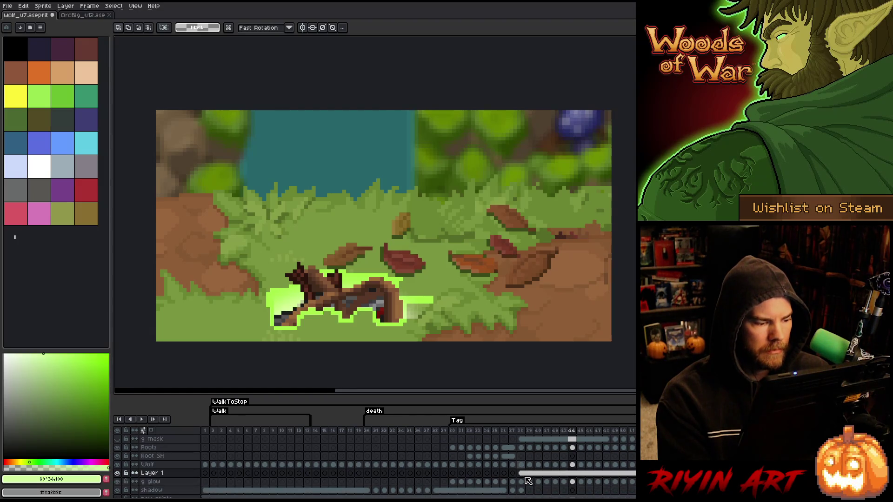
{"action": "left_click", "coordinate": [119, 473]}
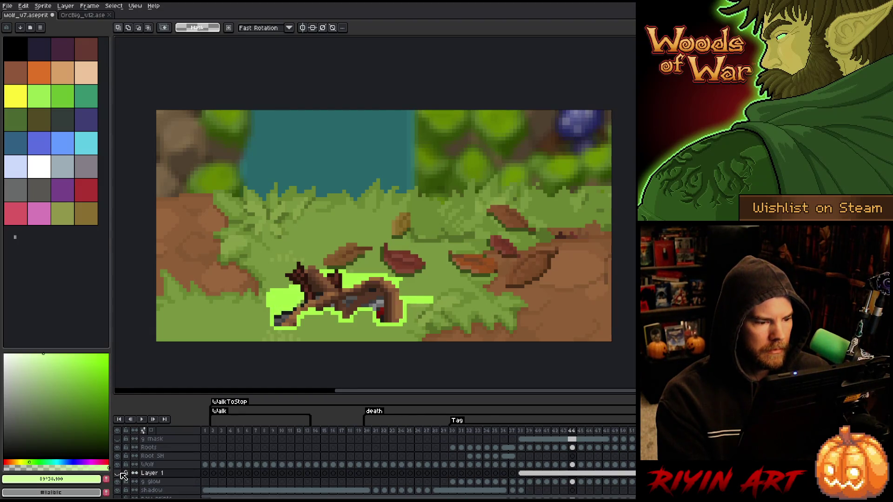
{"action": "left_click", "coordinate": [119, 473]}
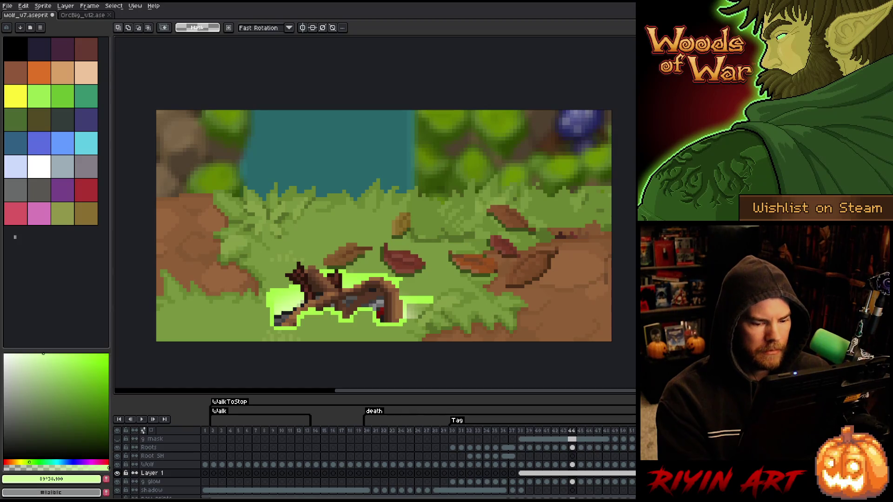
- Sample the bright green glow colour #a3fa44 on the g layer and return to Pencil
{"action": "left_click", "coordinate": [573, 482]}
{"action": "key", "text": "i"}
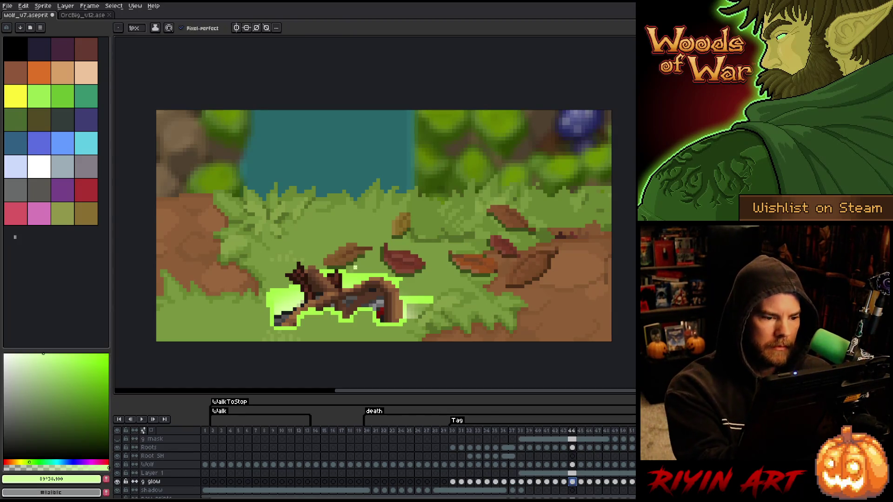
{"action": "left_click", "coordinate": [344, 268]}
{"action": "key", "text": "b"}
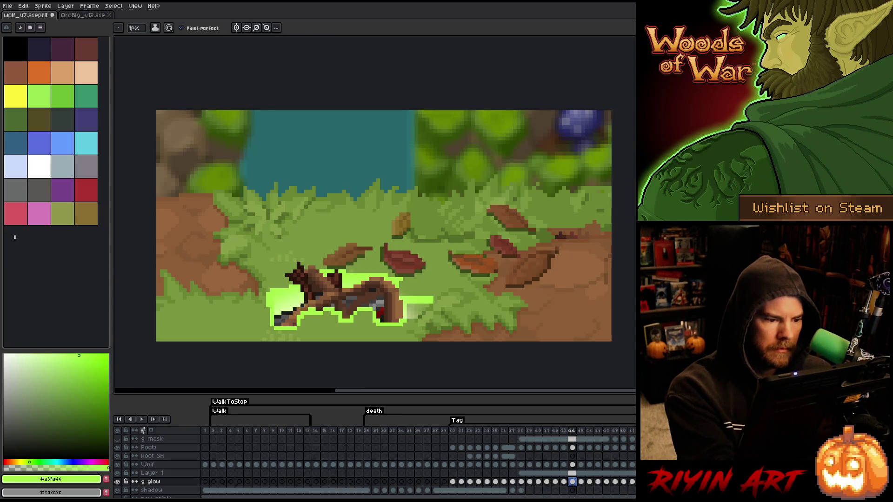
- Step to frame 48, replay the animation, then return to frame 38
{"action": "key", "text": "Right"}
{"action": "key", "text": "Right"}
{"action": "key", "text": "Right"}
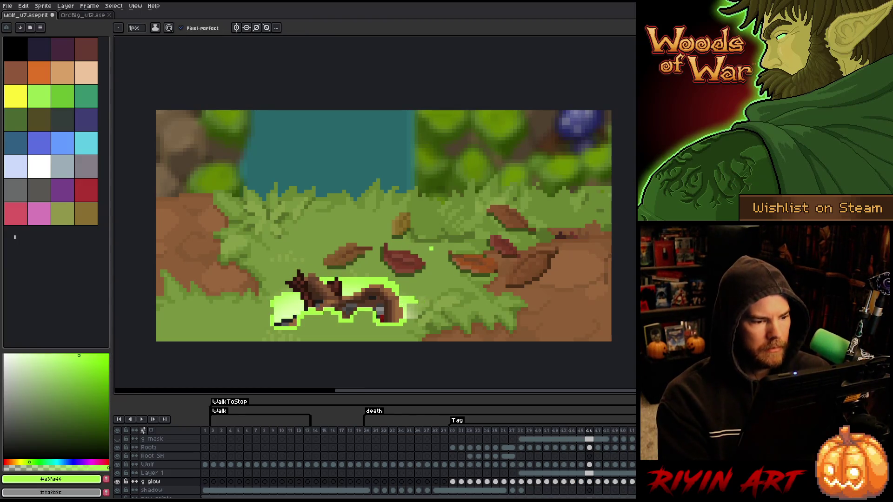
{"action": "key", "text": "Right"}
{"action": "key", "text": "Return"}
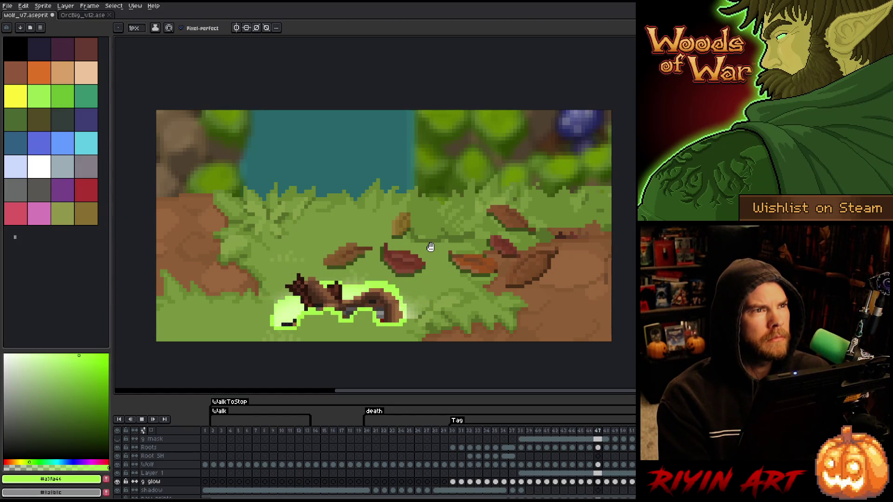
{"action": "left_click", "coordinate": [495, 430]}
{"action": "left_click", "coordinate": [521, 431]}
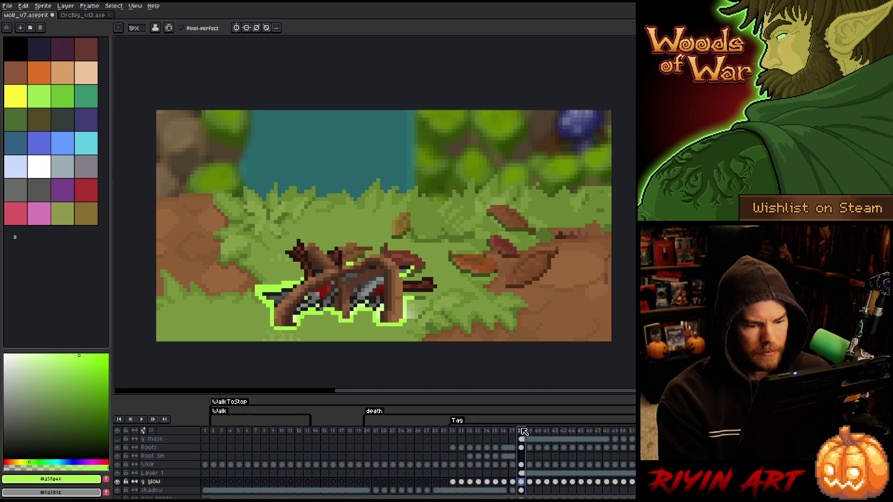
- Select frames 37–43 and set Layer 1 to Overlay blending at 58% opacity
{"action": "double_click", "coordinate": [156, 474]}
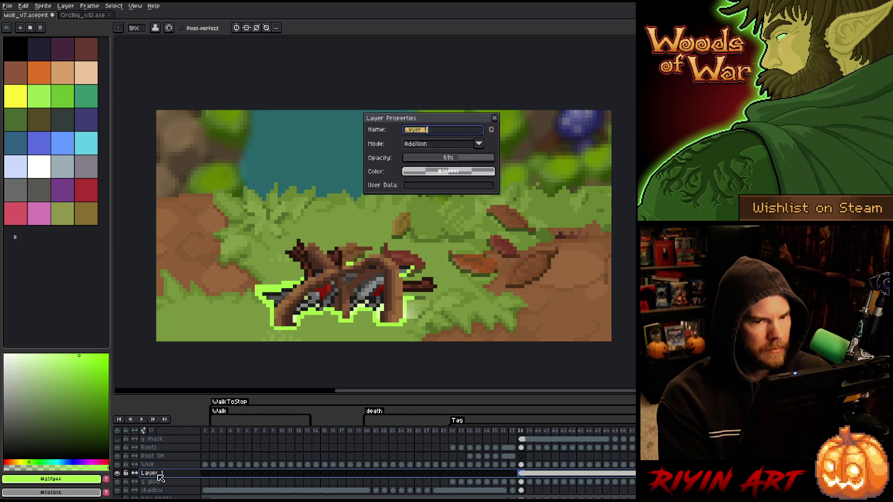
{"action": "left_click", "coordinate": [408, 145]}
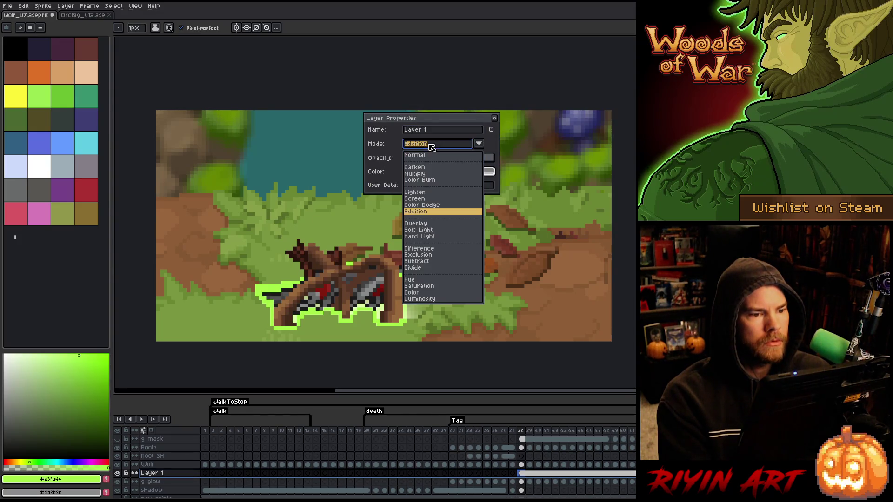
{"action": "left_click", "coordinate": [469, 141]}
{"action": "left_click", "coordinate": [479, 159]}
{"action": "mouse_move", "coordinate": [512, 431]}
{"action": "left_mouse_down"}
{"action": "mouse_move", "coordinate": [586, 430]}
{"action": "mouse_move", "coordinate": [635, 414]}
{"action": "mouse_move", "coordinate": [564, 417]}
{"action": "left_mouse_up"}
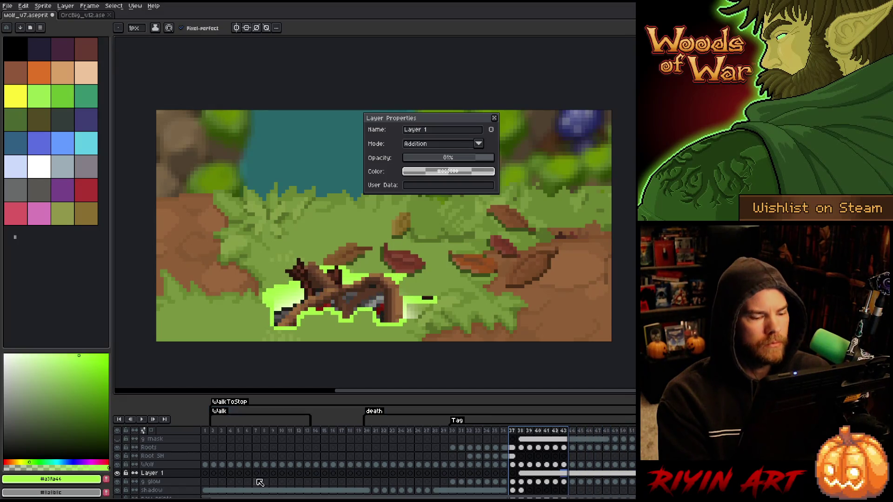
{"action": "left_click", "coordinate": [457, 157]}
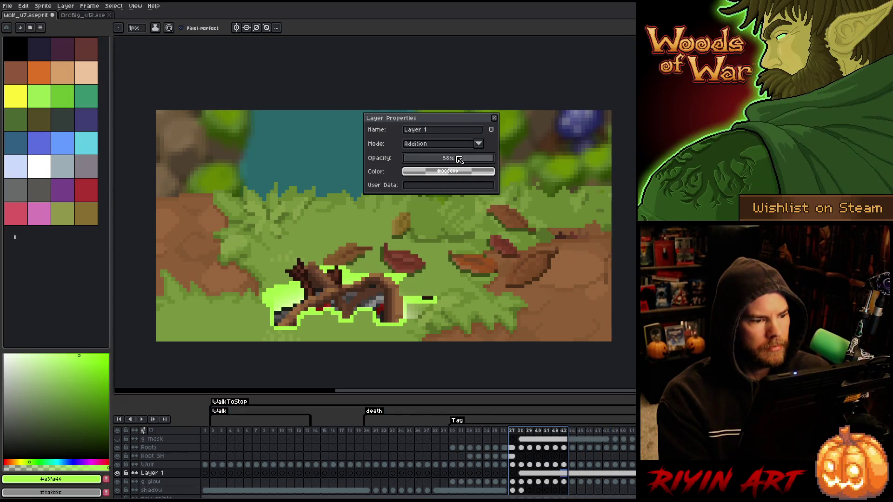
{"action": "left_click", "coordinate": [462, 146]}
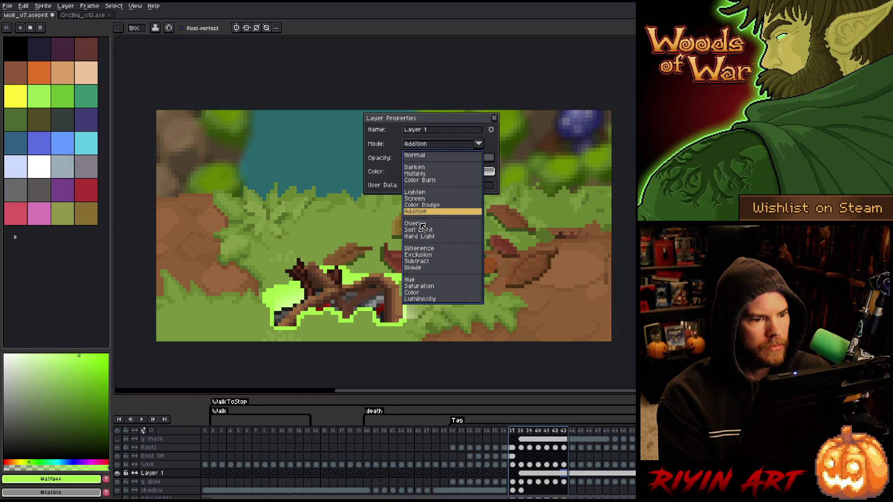
{"action": "left_click", "coordinate": [422, 224]}
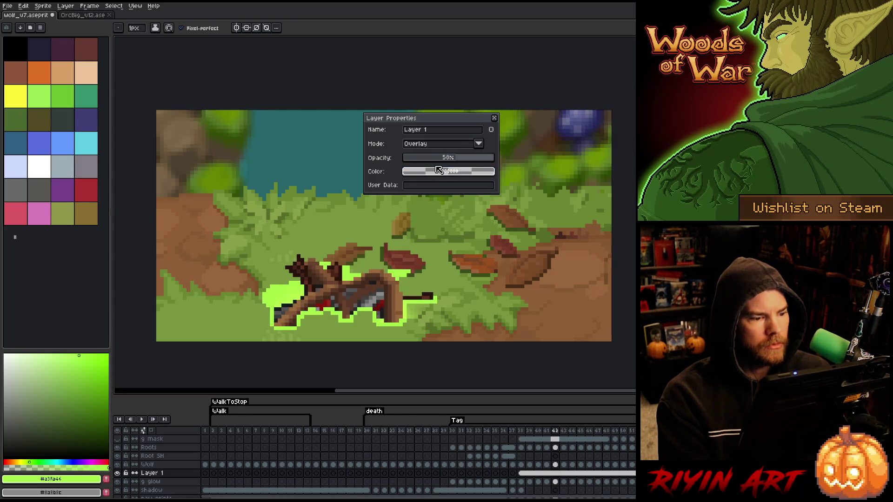
{"action": "left_click", "coordinate": [519, 472]}
- Hue-shift Layer 1's glow and raise its saturation to 29
{"action": "key", "text": "ctrl+u"}
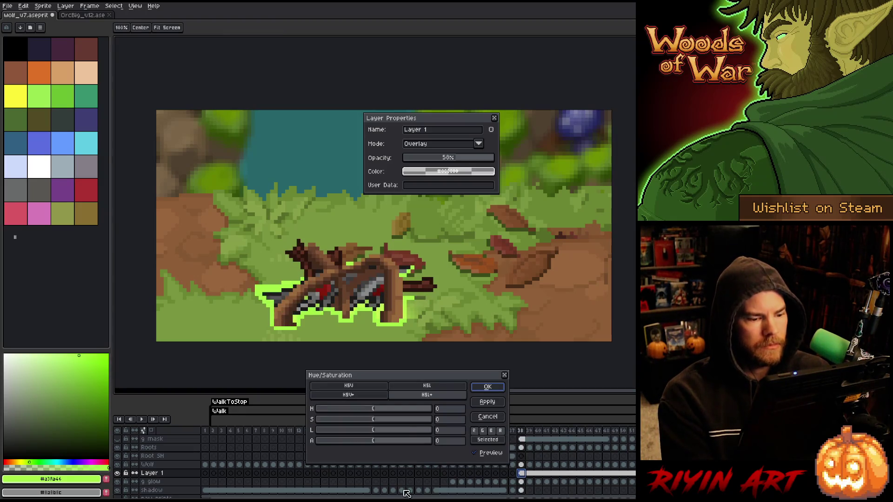
{"action": "mouse_move", "coordinate": [389, 409]}
{"action": "left_mouse_down"}
{"action": "mouse_move", "coordinate": [437, 409]}
{"action": "mouse_move", "coordinate": [342, 409]}
{"action": "left_mouse_up"}
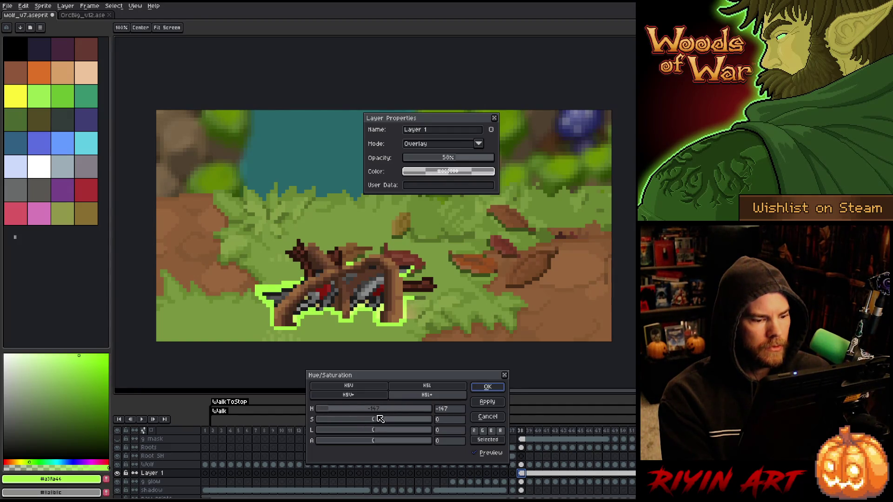
{"action": "left_click_drag", "start_coordinate": [386, 421], "coordinate": [368, 432]}
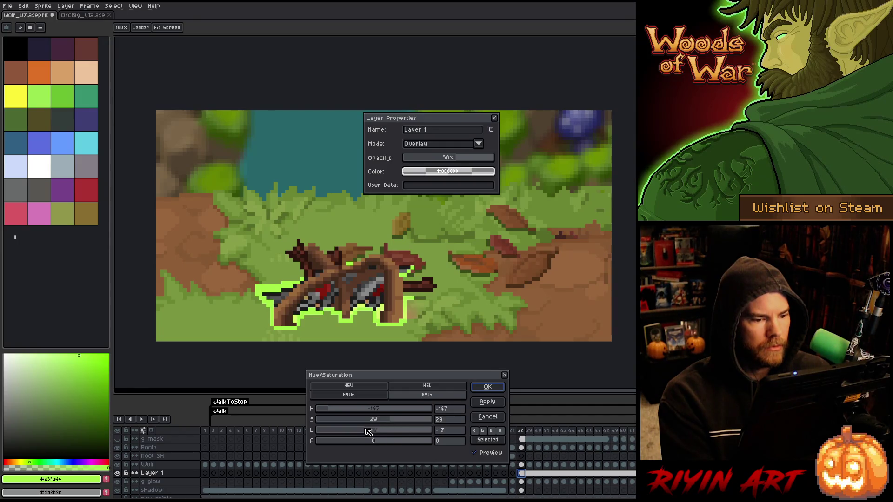
{"action": "key", "text": "Return"}
- Select frames 38 through 47 and set Layer 1's blend mode to Color
{"action": "left_click", "coordinate": [530, 431]}
{"action": "mouse_move", "coordinate": [534, 433]}
{"action": "left_mouse_down"}
{"action": "mouse_move", "coordinate": [603, 431]}
{"action": "mouse_move", "coordinate": [595, 430]}
{"action": "left_mouse_up"}
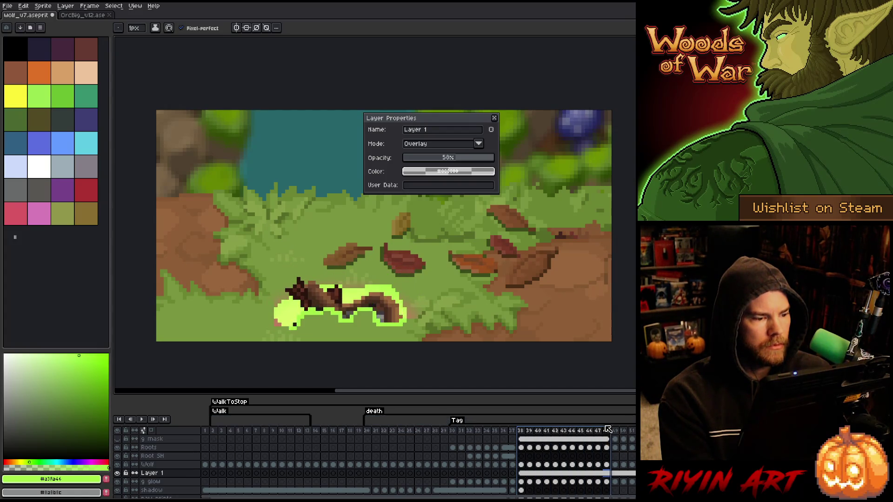
{"action": "left_click", "coordinate": [441, 145]}
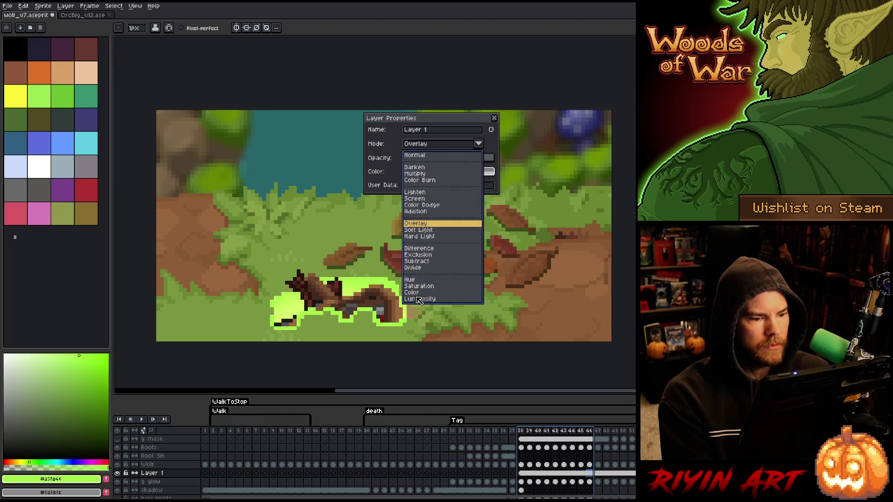
{"action": "left_click", "coordinate": [430, 293]}
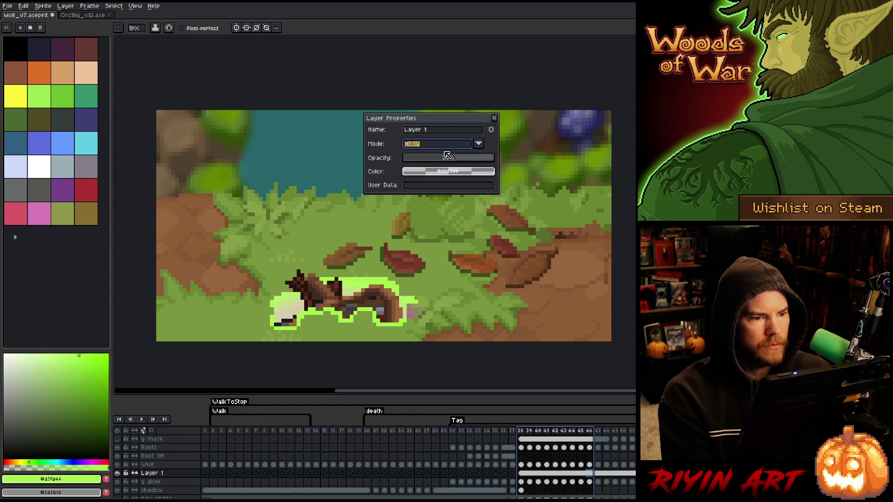
- Apply a small hue shift to the selected frames and close Layer 1's properties
{"action": "key", "text": "v"}
{"action": "key", "text": "ctrl+u"}
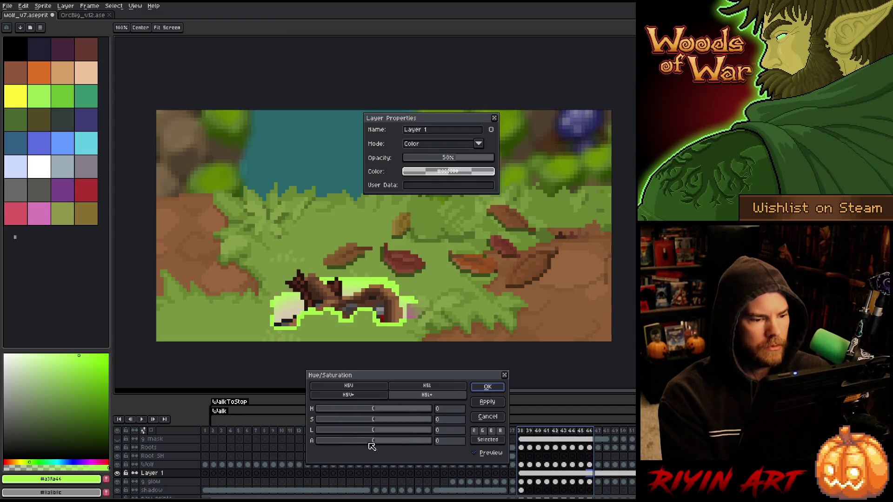
{"action": "left_click_drag", "start_coordinate": [384, 409], "coordinate": [390, 409]}
{"action": "left_click", "coordinate": [479, 388]}
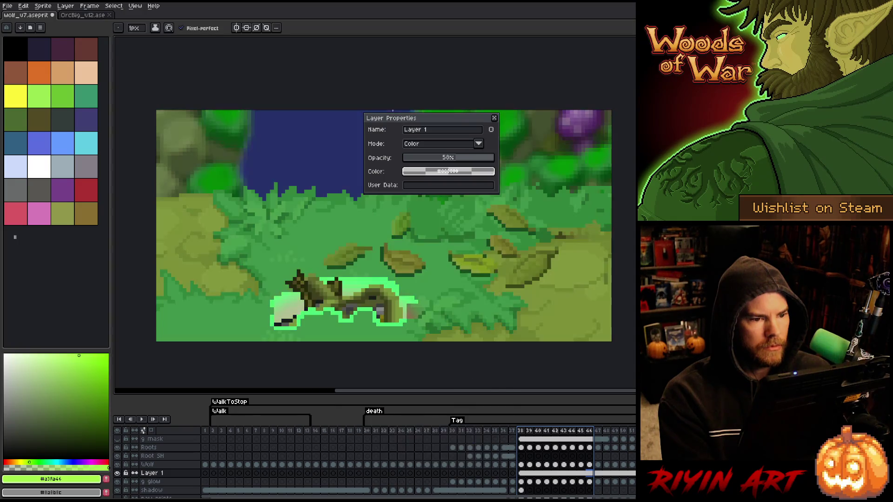
{"action": "left_click", "coordinate": [494, 117]}
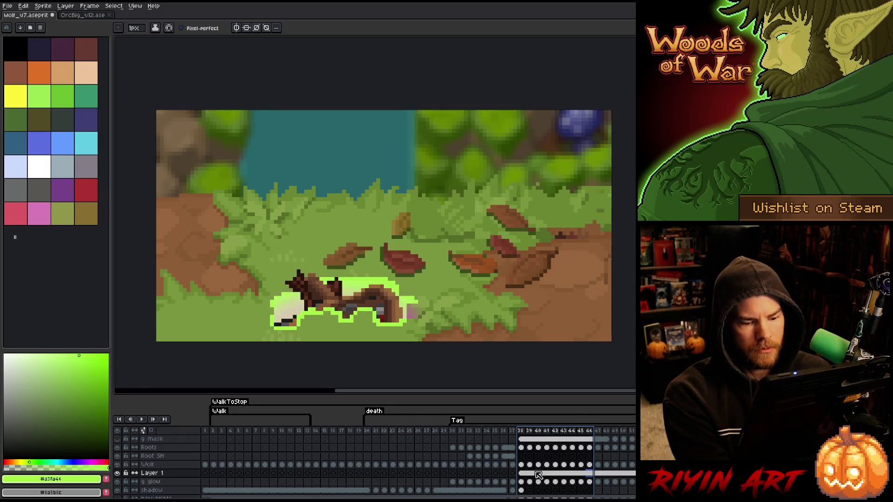
{"action": "left_click", "coordinate": [530, 473]}
{"action": "double_click", "coordinate": [160, 473]}
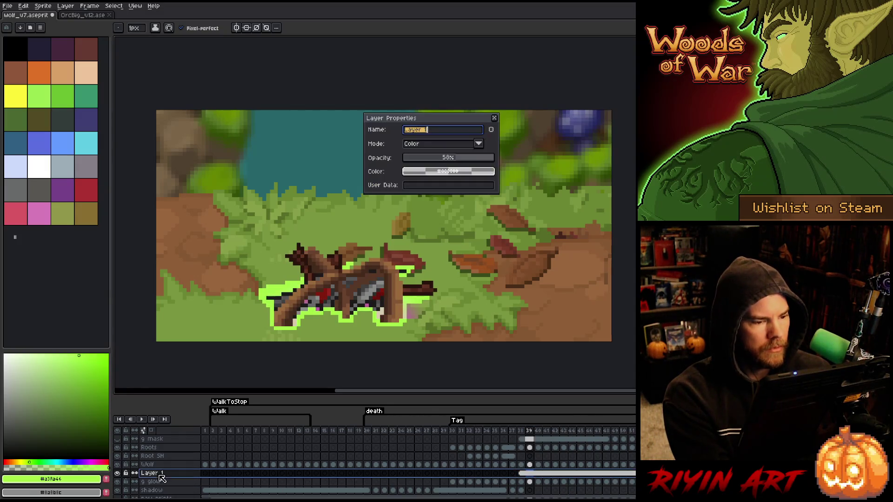
- Switch Layer 1's blend mode to Multiply and close its properties
{"action": "left_click", "coordinate": [415, 143]}
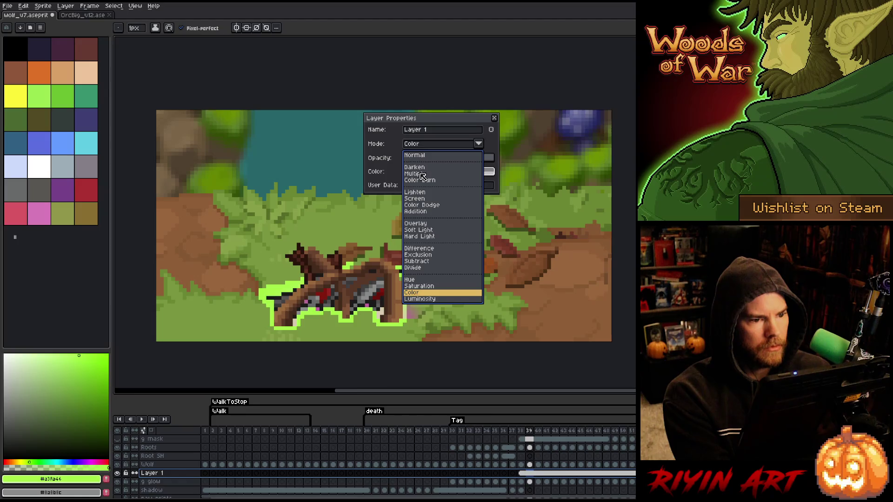
{"action": "left_click", "coordinate": [422, 176]}
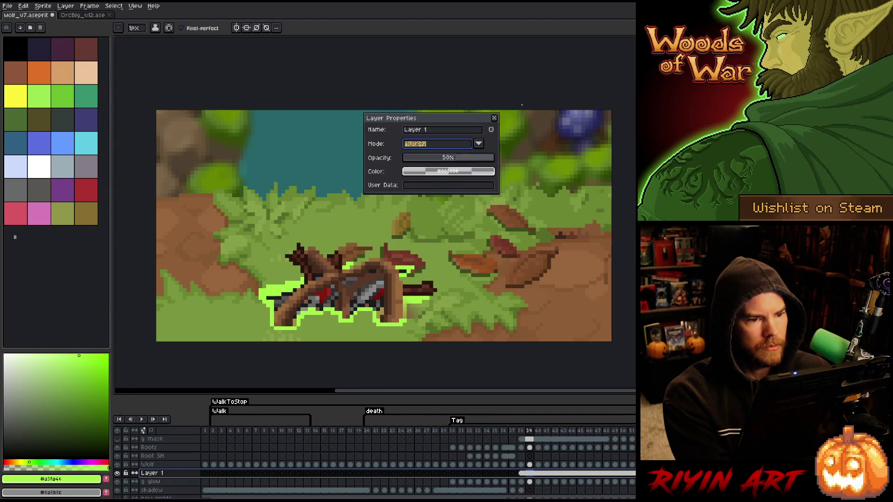
{"action": "left_click", "coordinate": [494, 117]}
- Select frames 38 to 46 and zoom the canvas to inspect the glowing wolf
{"action": "mouse_move", "coordinate": [529, 434]}
{"action": "left_mouse_down"}
{"action": "mouse_move", "coordinate": [597, 428]}
{"action": "mouse_move", "coordinate": [524, 420]}
{"action": "mouse_move", "coordinate": [627, 421]}
{"action": "mouse_move", "coordinate": [514, 424]}
{"action": "mouse_move", "coordinate": [531, 427]}
{"action": "left_mouse_up"}
{"action": "scroll", "coordinate": [451, 321], "scroll_direction": "down", "scroll_amount": 1}
{"action": "scroll", "coordinate": [451, 321], "scroll_direction": "up", "scroll_amount": 2}
{"action": "scroll", "coordinate": [451, 321], "scroll_direction": "down", "scroll_amount": 1}
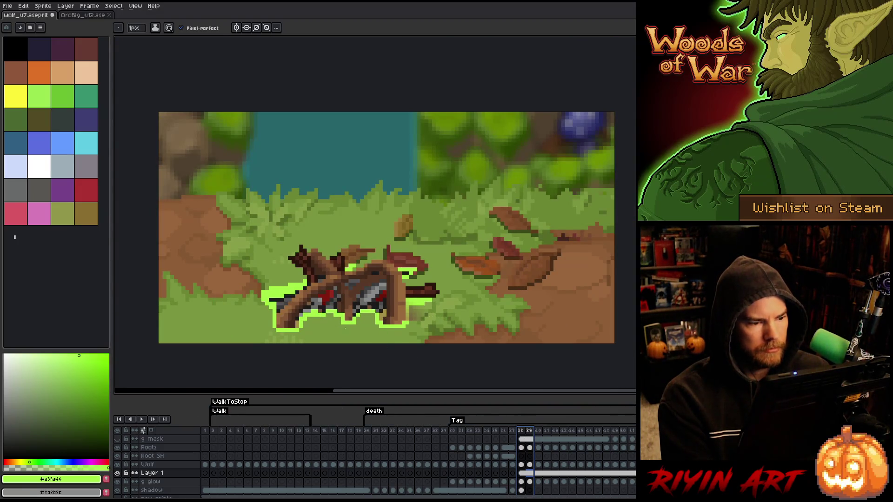
{"action": "scroll", "coordinate": [337, 307], "scroll_direction": "up", "scroll_amount": 1}
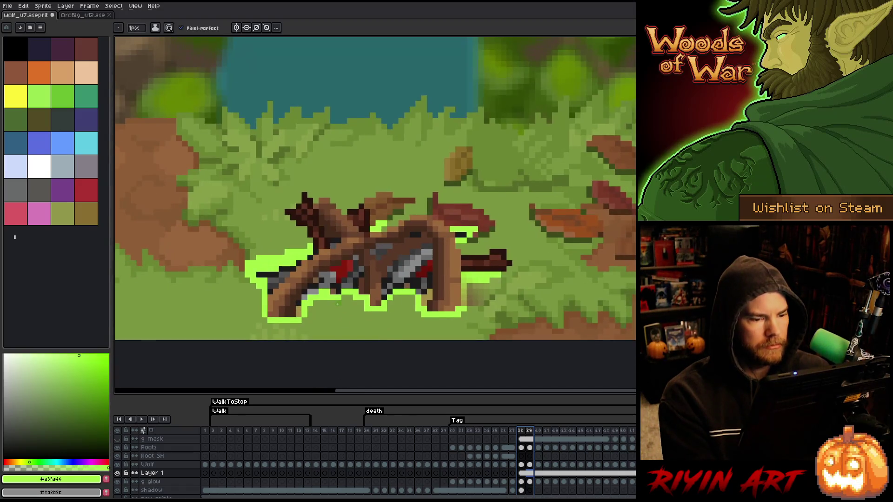
{"action": "scroll", "coordinate": [337, 304], "scroll_direction": "down", "scroll_amount": 1}
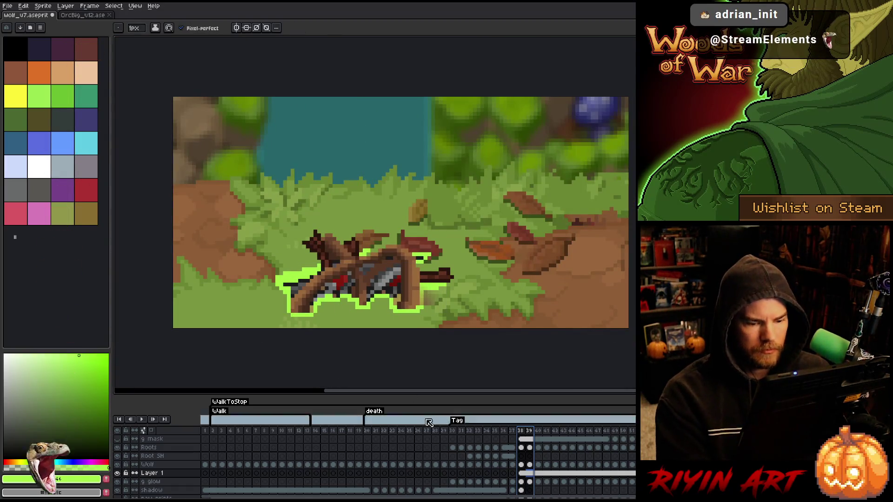
- On frame 38, hide Layer 1 and select the wolf's silhouette
{"action": "key", "text": "Left"}
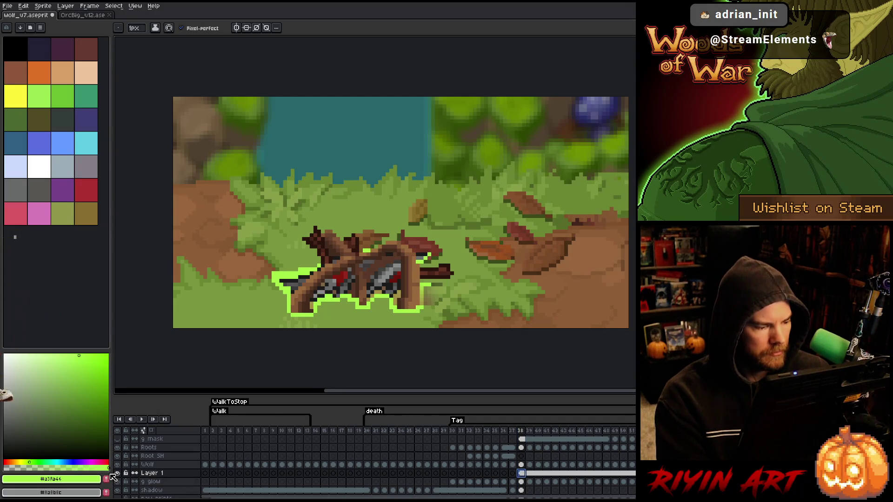
{"action": "left_click", "coordinate": [118, 473]}
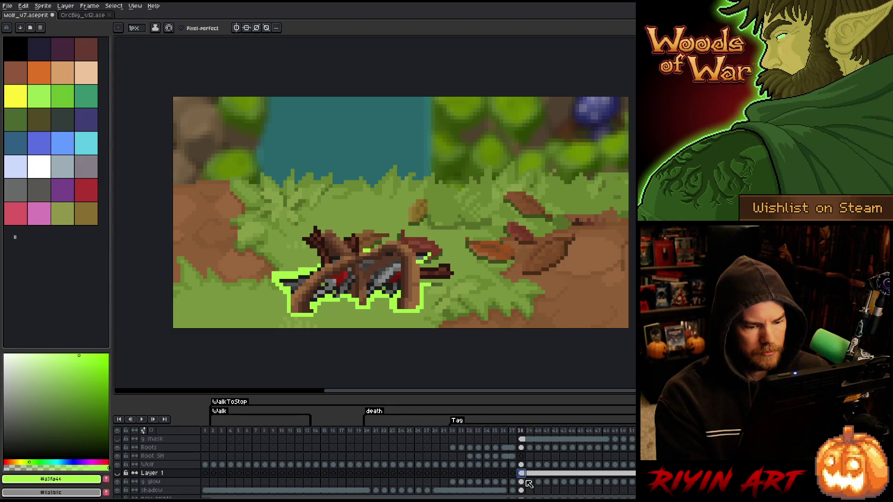
{"action": "key", "text": "ctrl+shift+d"}
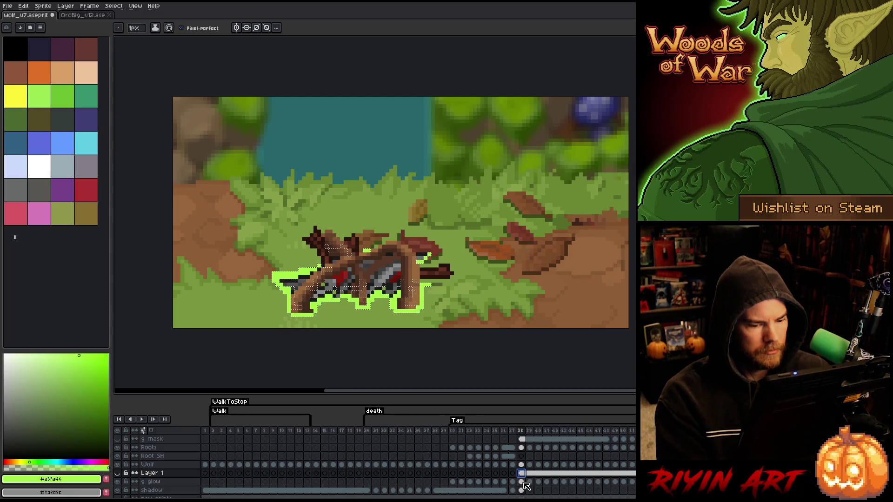
{"action": "key", "text": "v"}
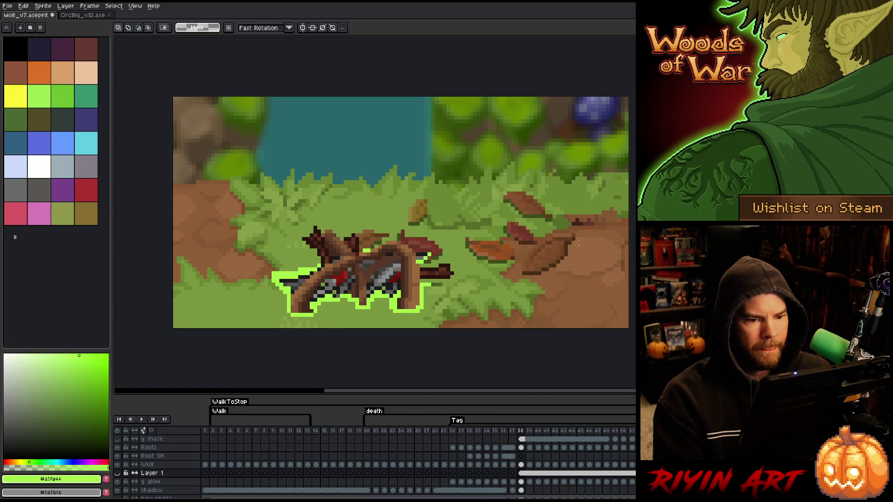
- Sample the ground's brown colour and add a new Layer 2
{"action": "key", "text": "i"}
{"action": "left_click", "coordinate": [576, 226]}
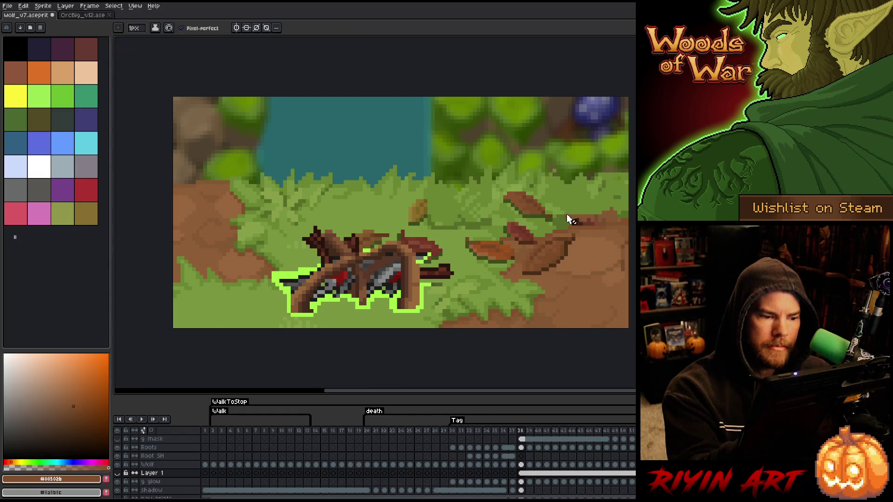
{"action": "key", "text": "b"}
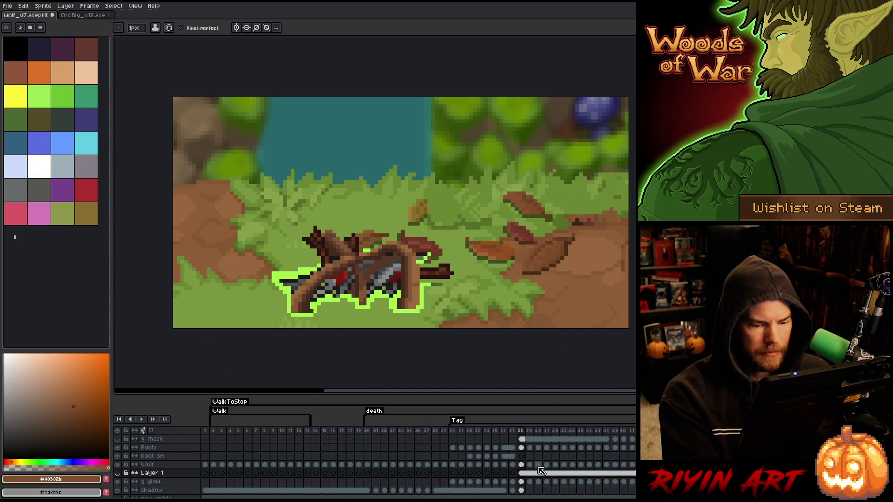
{"action": "key", "text": "shift+n"}
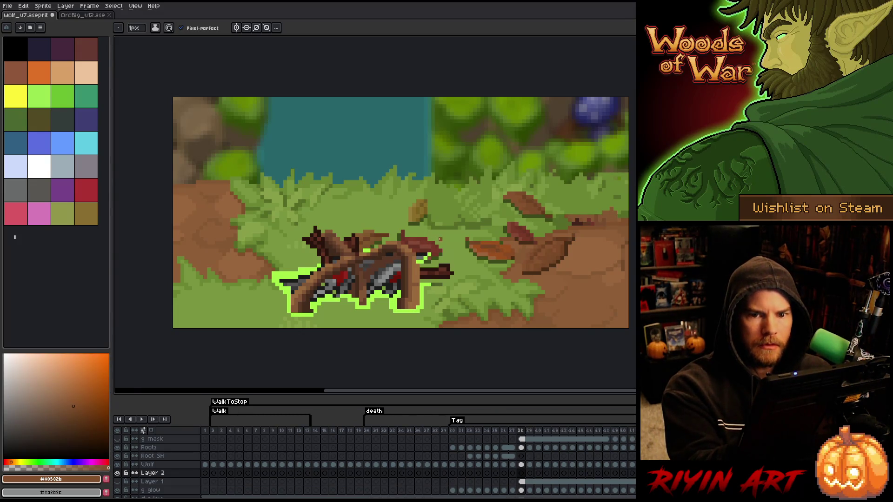
- Mix an orange-brown colour and bucket-fill Layer 2 around the wolf
{"action": "key", "text": "x"}
{"action": "left_click_drag", "start_coordinate": [86, 463], "coordinate": [11, 462]}
{"action": "left_click", "coordinate": [78, 435]}
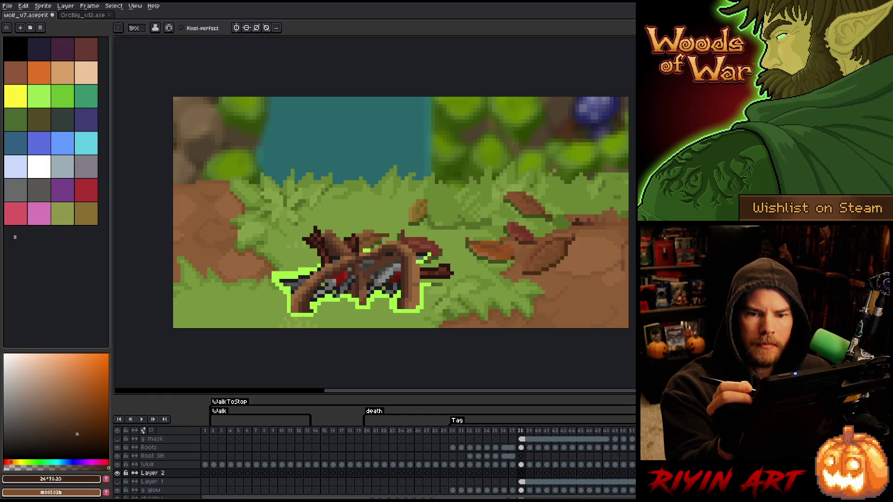
{"action": "key", "text": "g"}
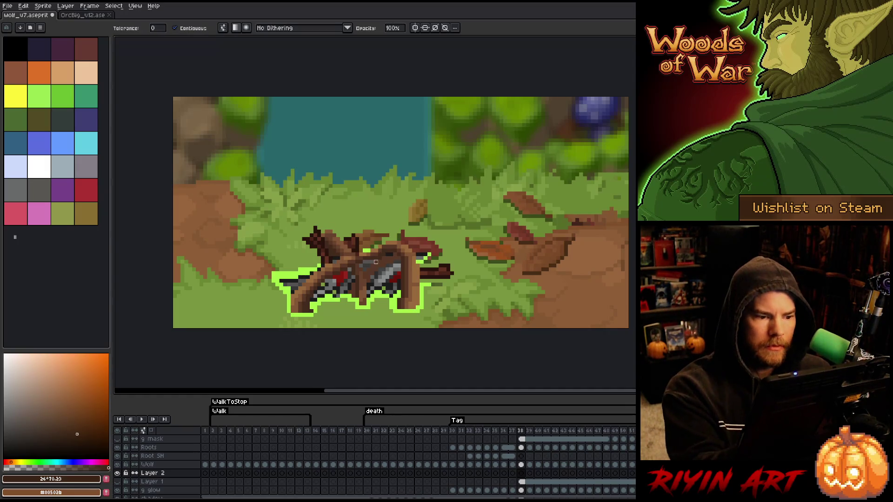
{"action": "left_click", "coordinate": [365, 254]}
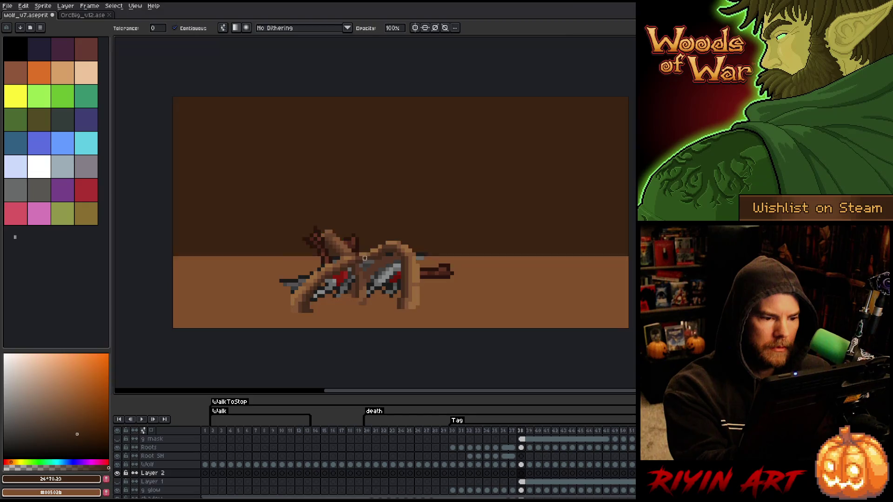
{"action": "key", "text": "ctrl+z"}
{"action": "left_click", "coordinate": [369, 258]}
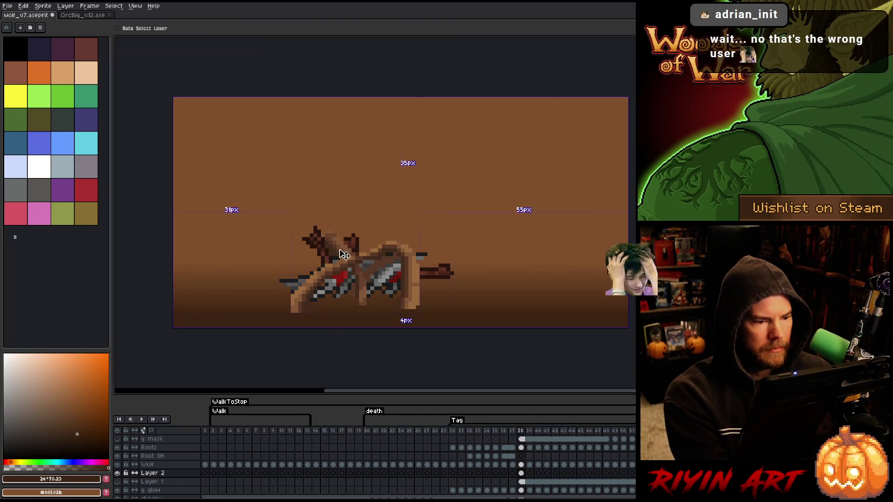
- Select Layer 2's cels across frames 38 to 51 and unlink them
{"action": "left_click_drag", "start_coordinate": [520, 478], "coordinate": [635, 475]}
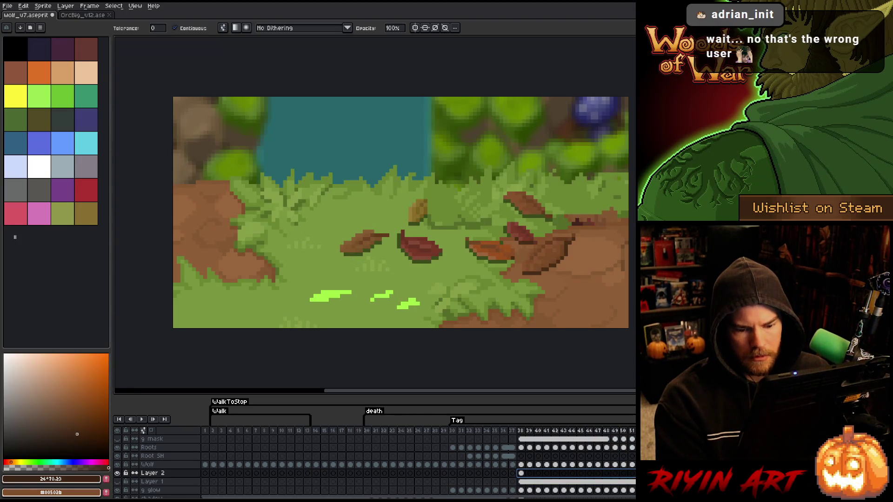
{"action": "left_click", "coordinate": [521, 473]}
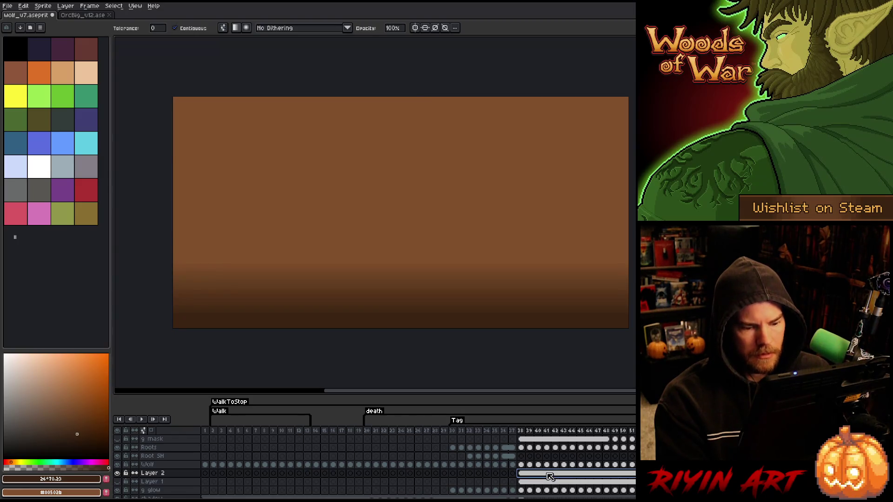
{"action": "right_click", "coordinate": [547, 474]}
{"action": "left_click", "coordinate": [566, 477]}
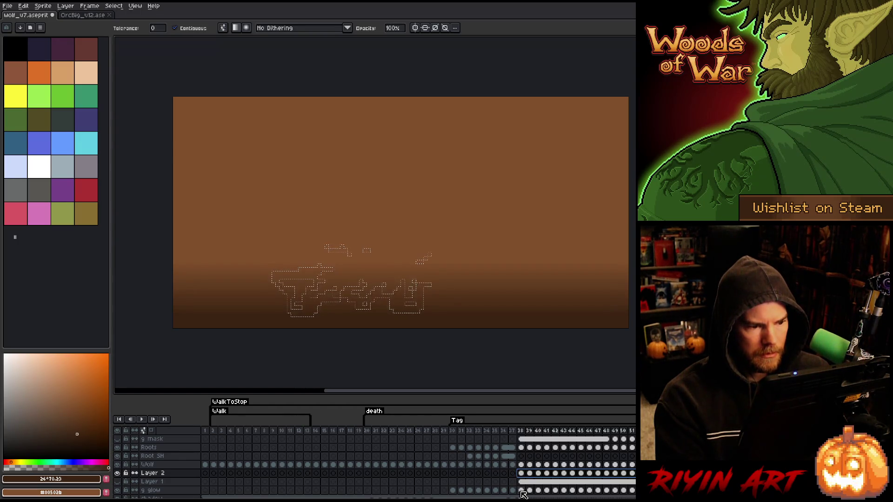
{"action": "left_click", "coordinate": [522, 473]}
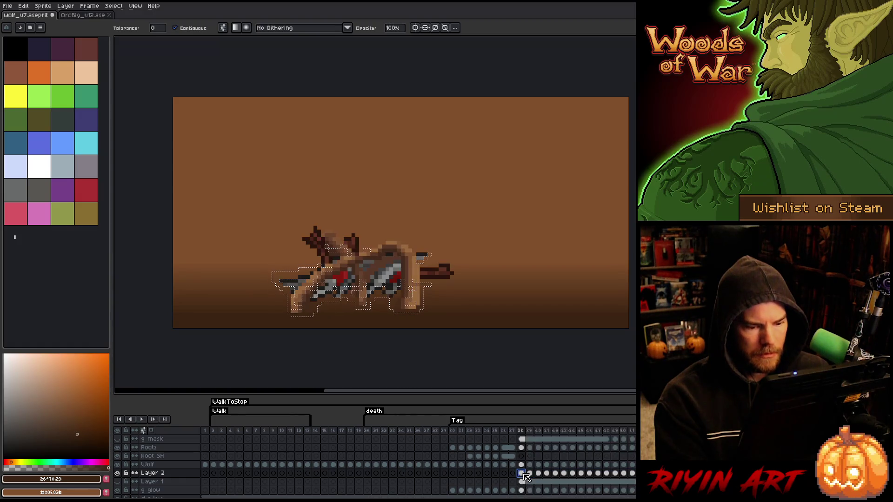
- Contract the wolf selection by 1px, delete the green pixels inside it, and hide Layer 2
{"action": "left_click", "coordinate": [94, 6]}
{"action": "mouse_move", "coordinate": [139, 59]}
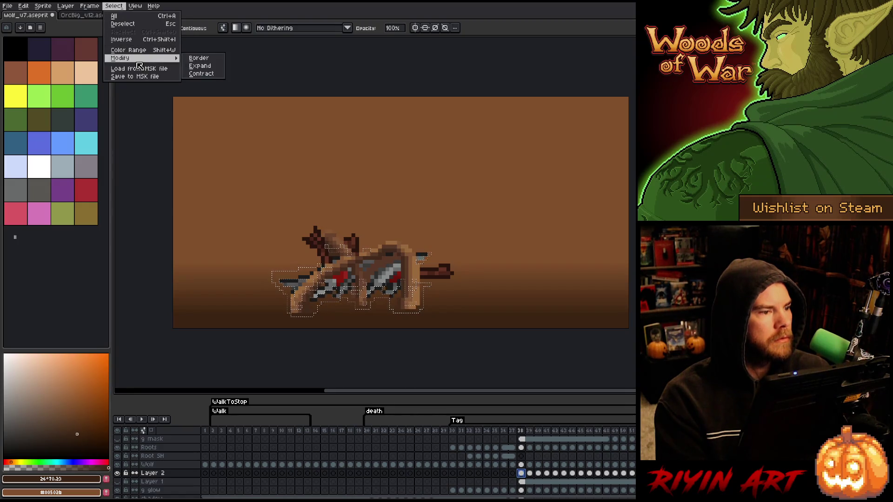
{"action": "left_click", "coordinate": [200, 73]}
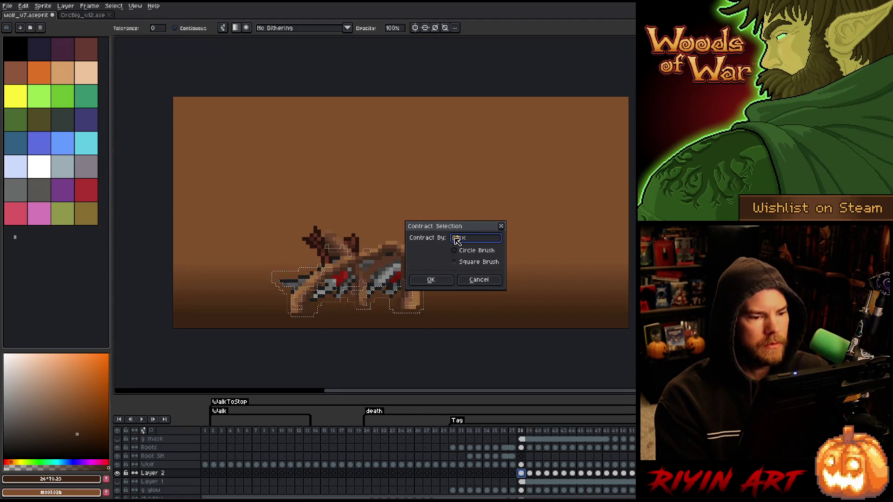
{"action": "left_click", "coordinate": [456, 262]}
{"action": "type", "text": "15"}
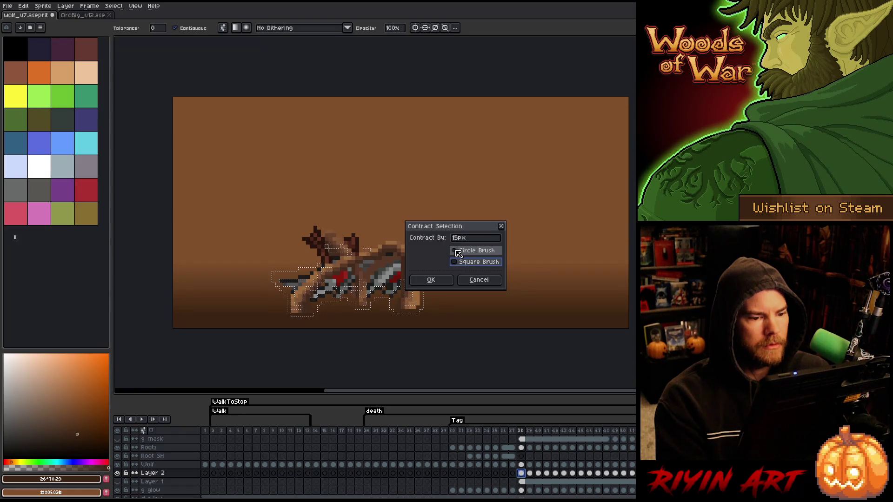
{"action": "left_click", "coordinate": [458, 239]}
{"action": "key", "text": "BackSpace"}
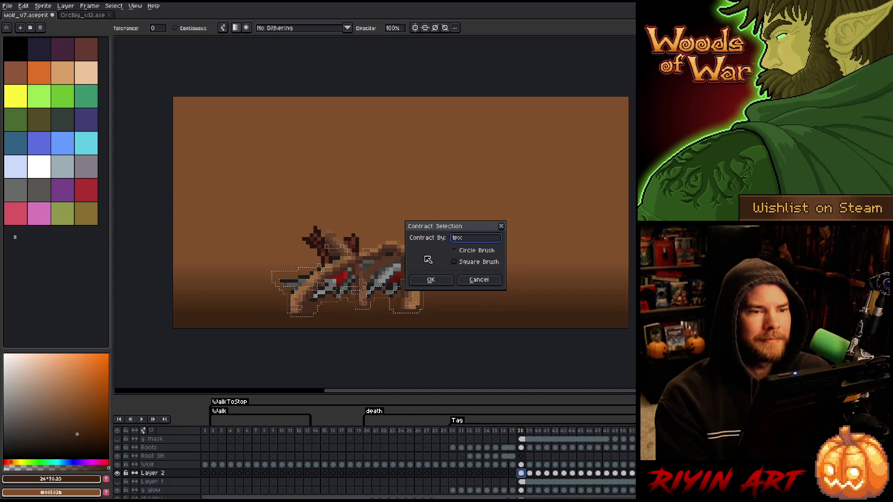
{"action": "left_click", "coordinate": [438, 282]}
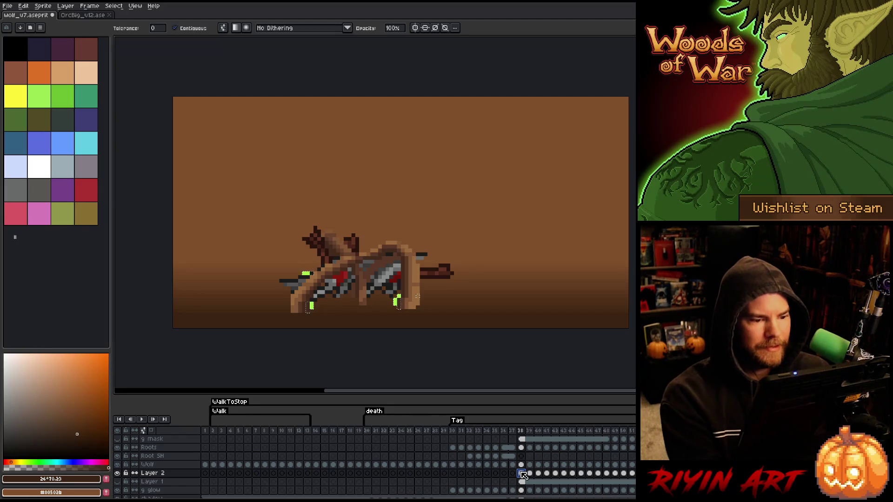
{"action": "key", "text": "Delete"}
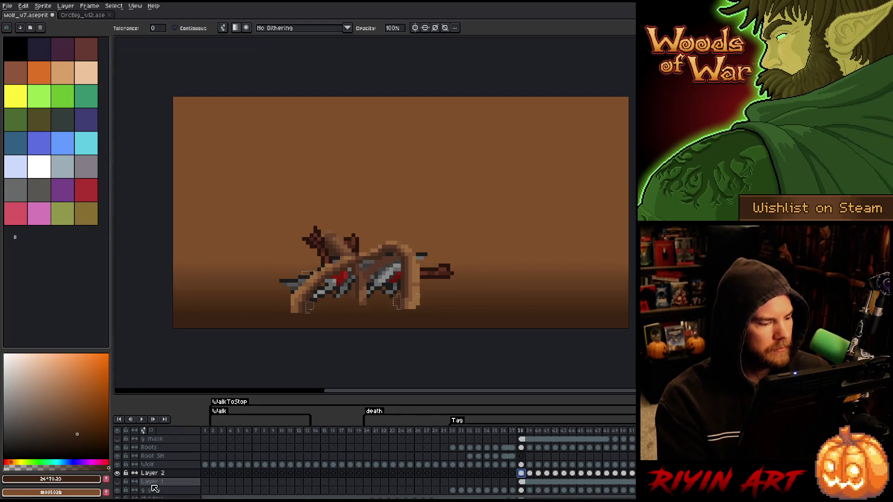
{"action": "left_click", "coordinate": [118, 473]}
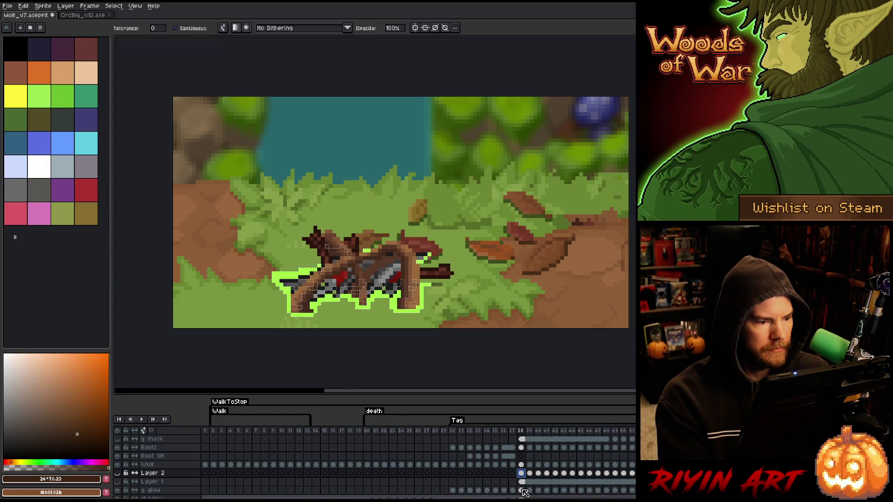
- Contract the wolf selection inward once more
{"action": "key", "text": "v"}
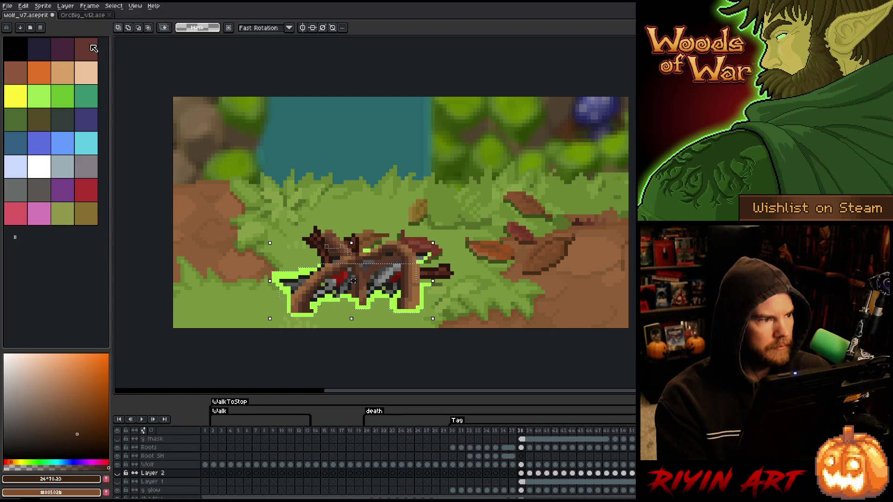
{"action": "left_click", "coordinate": [113, 6]}
{"action": "mouse_move", "coordinate": [149, 58]}
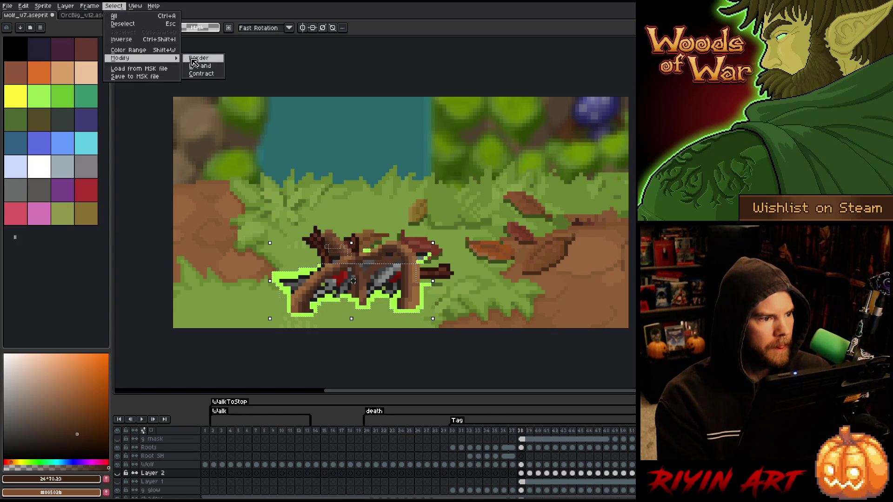
{"action": "left_click", "coordinate": [201, 74]}
{"action": "left_click", "coordinate": [440, 275]}
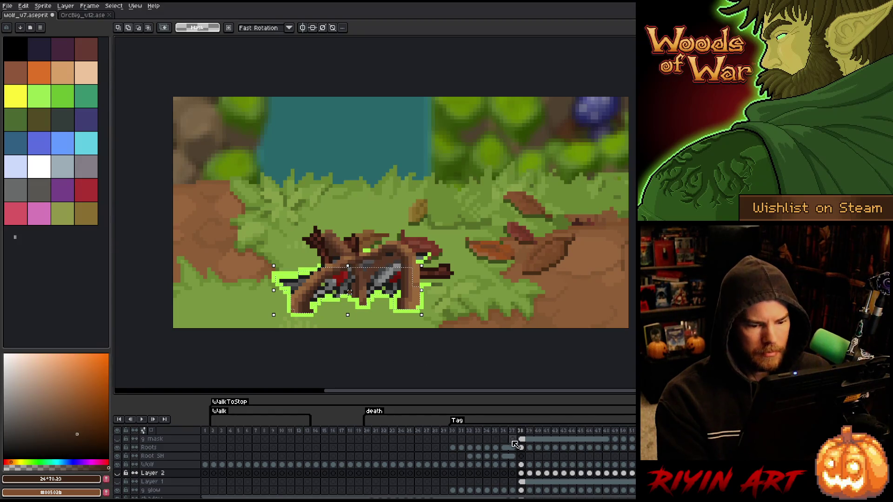
- Make Layer 2 active and review frames 36–39, ending on frame 35
{"action": "left_click", "coordinate": [521, 473]}
{"action": "left_click", "coordinate": [152, 475]}
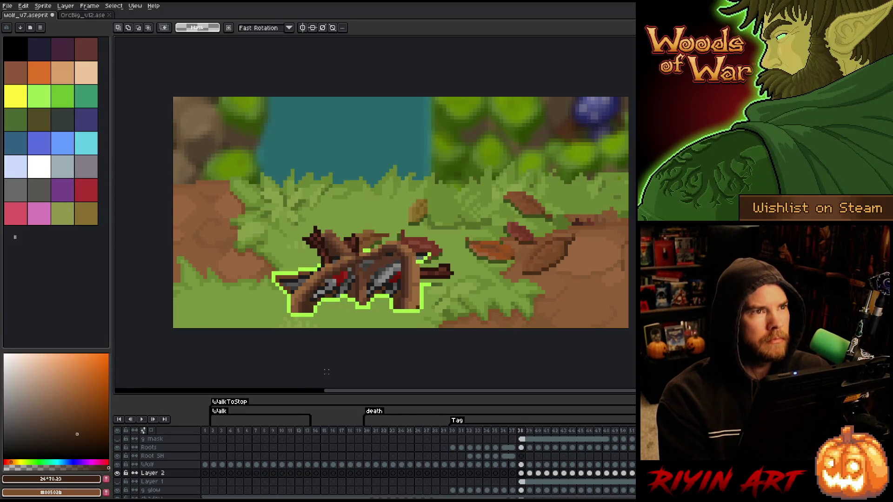
{"action": "left_click", "coordinate": [529, 473]}
{"action": "left_click", "coordinate": [521, 473]}
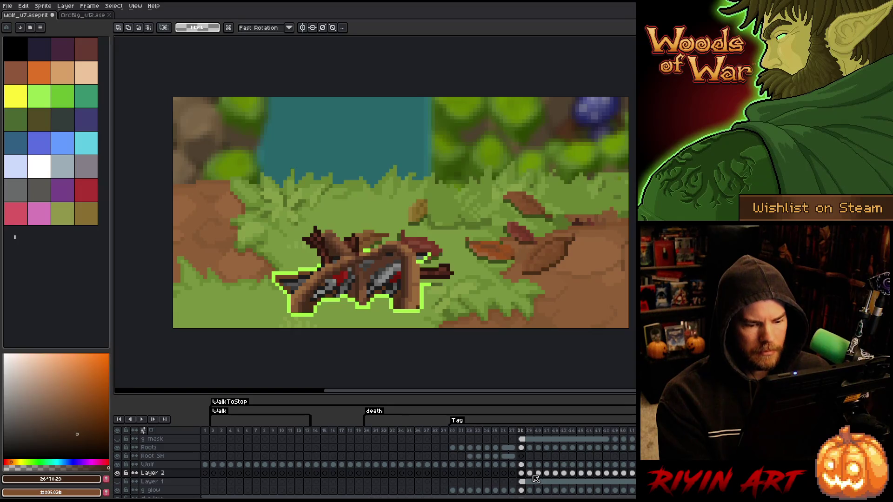
{"action": "left_click", "coordinate": [530, 474]}
{"action": "left_click", "coordinate": [504, 474]}
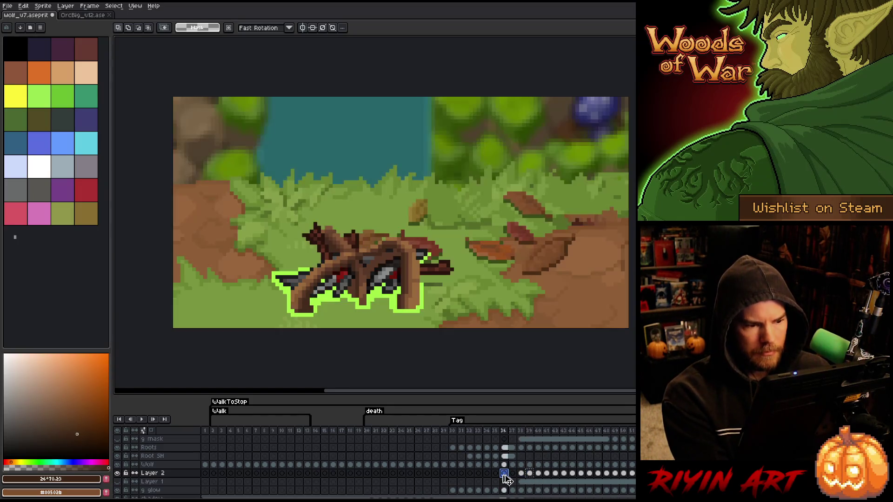
{"action": "left_click", "coordinate": [513, 474]}
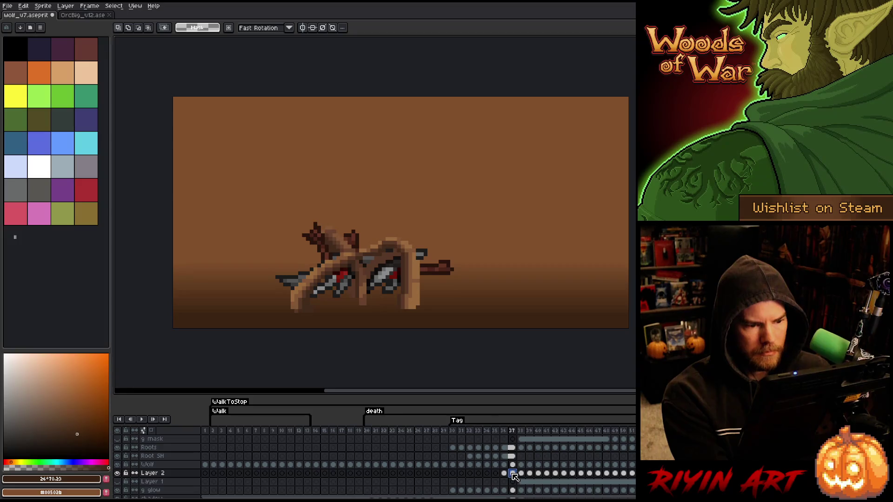
{"action": "left_click", "coordinate": [522, 474]}
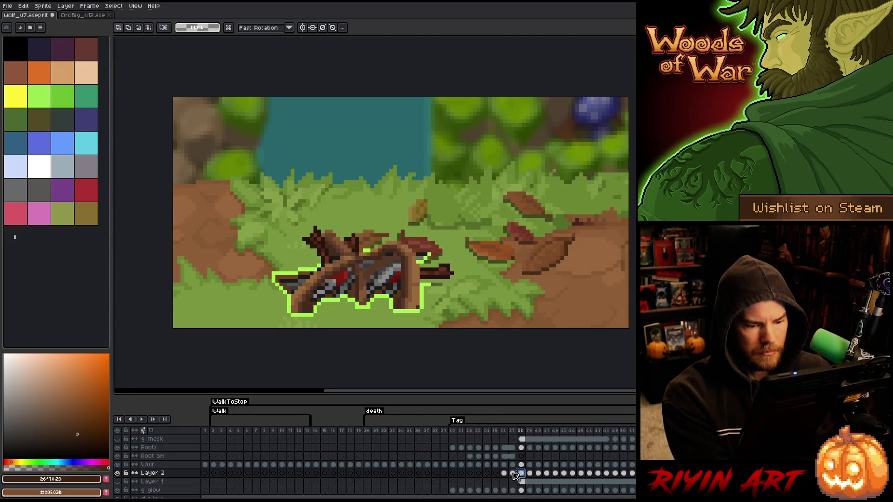
{"action": "left_click", "coordinate": [512, 473]}
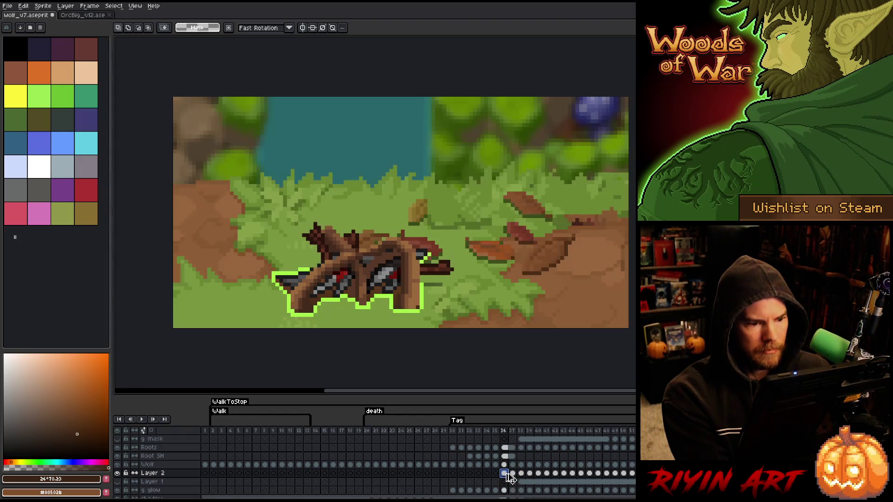
{"action": "left_click", "coordinate": [496, 474]}
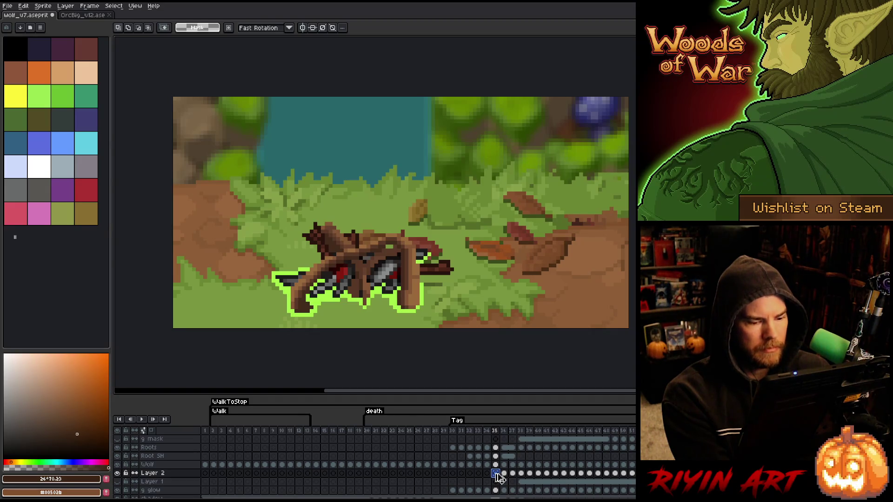
- Recolour the wolf's dark-grey leg pixels brown on frame 35, then deselect
{"action": "key", "text": "ctrl+z"}
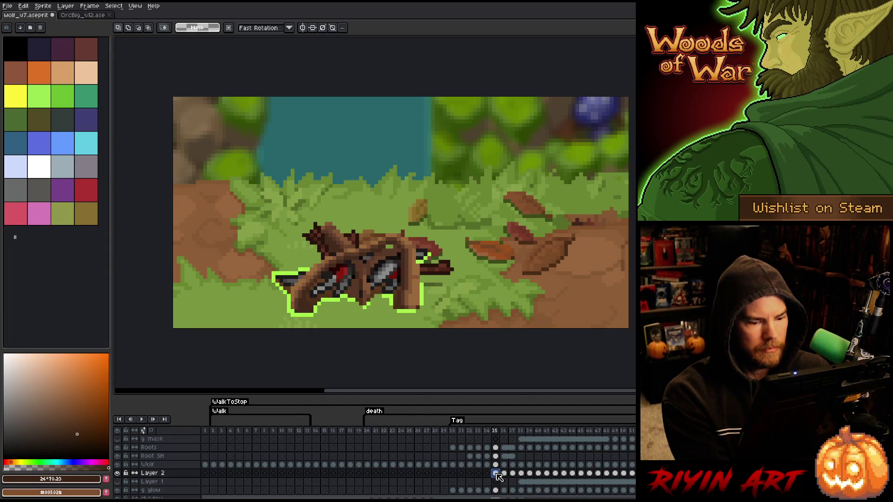
{"action": "left_click", "coordinate": [496, 490], "text": "ctrl"}
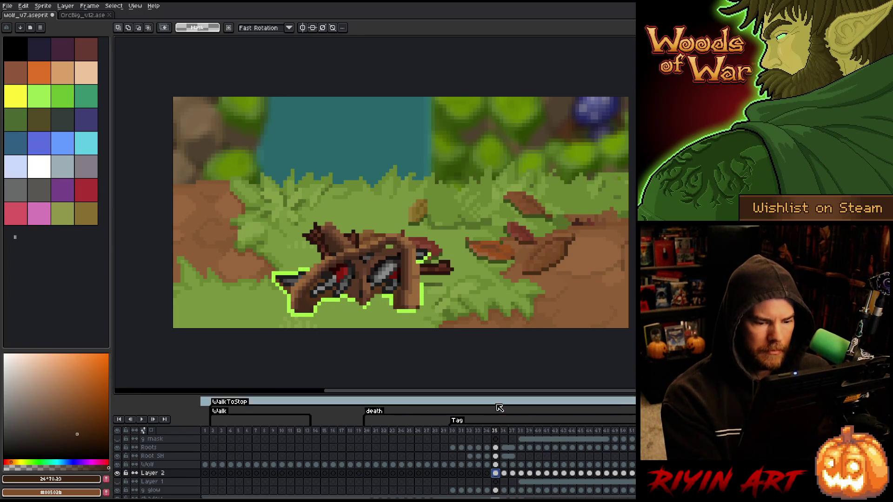
{"action": "key", "text": "ctrl+d"}
{"action": "key", "text": "Escape"}
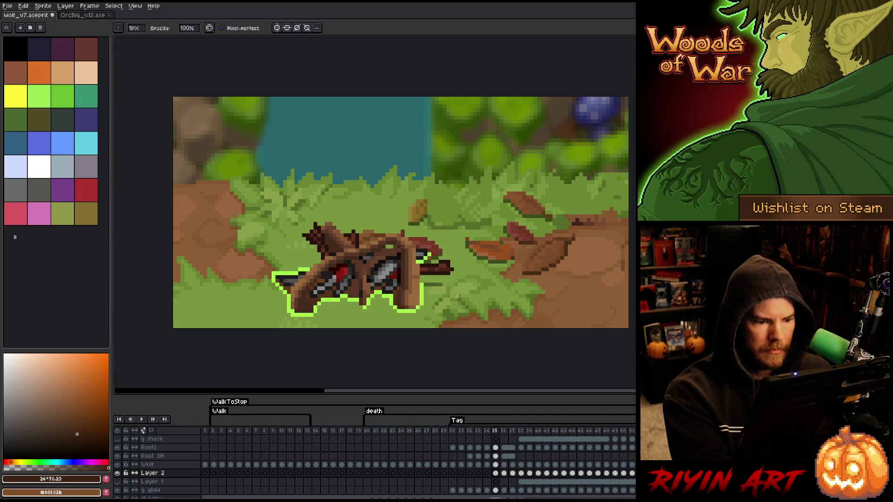
- On frame 34, draw green glow along the wolf's lower-right, lower and lower-left edges
{"action": "key", "text": "Left"}
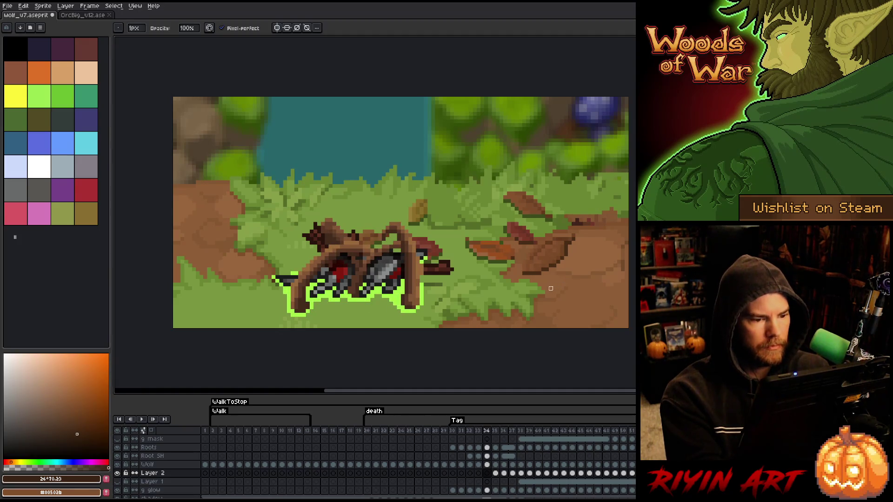
{"action": "left_click", "coordinate": [495, 473]}
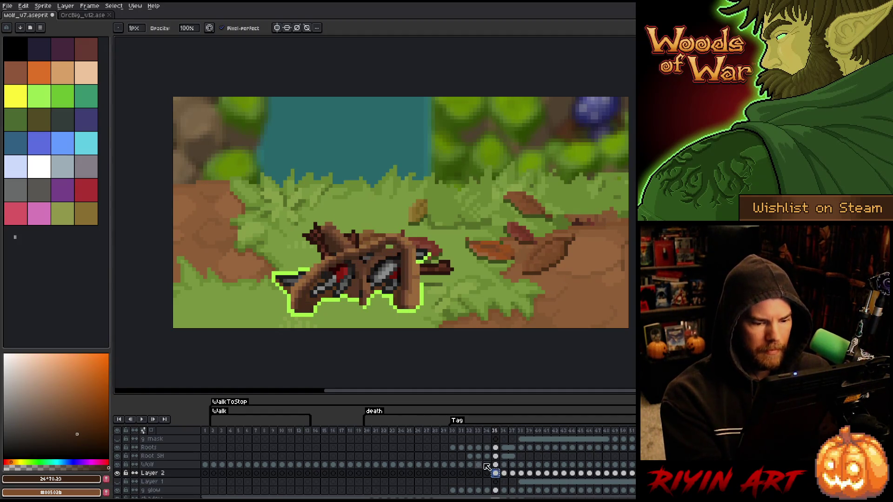
{"action": "left_click", "coordinate": [487, 473]}
{"action": "left_click_drag", "start_coordinate": [391, 302], "coordinate": [406, 311]}
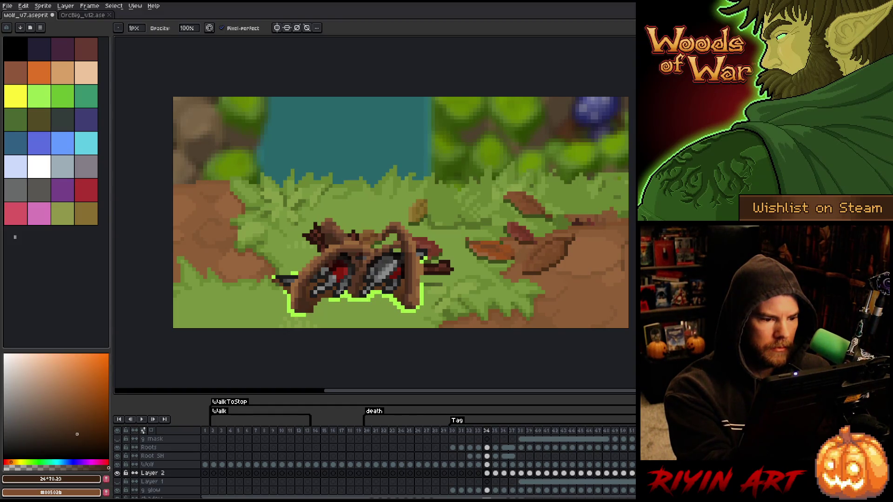
{"action": "left_click_drag", "start_coordinate": [316, 299], "coordinate": [311, 312]}
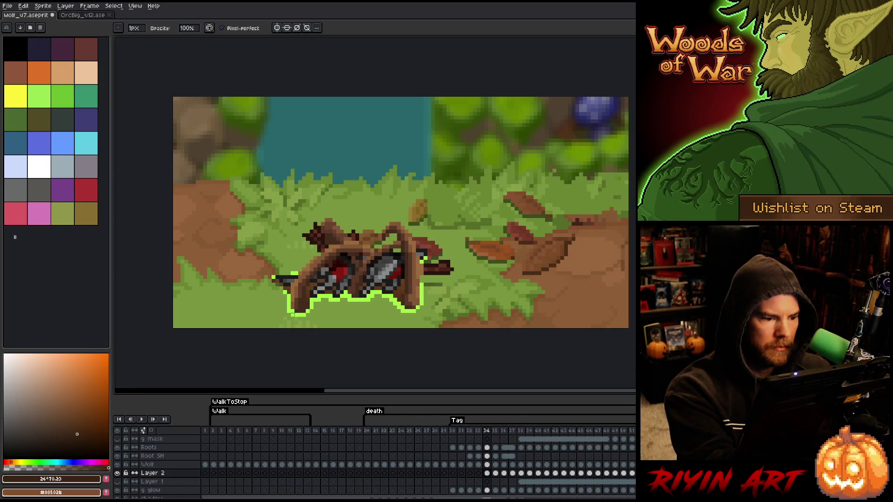
{"action": "left_click_drag", "start_coordinate": [274, 277], "coordinate": [288, 296]}
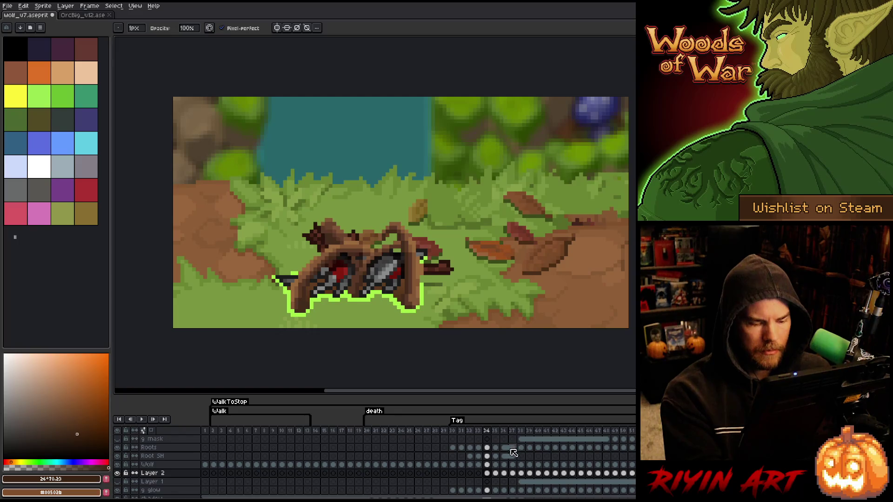
- Touch up the wolf's right-leg pixels on frame 33, then play the animation
{"action": "left_click", "coordinate": [487, 471]}
{"action": "left_click", "coordinate": [478, 473]}
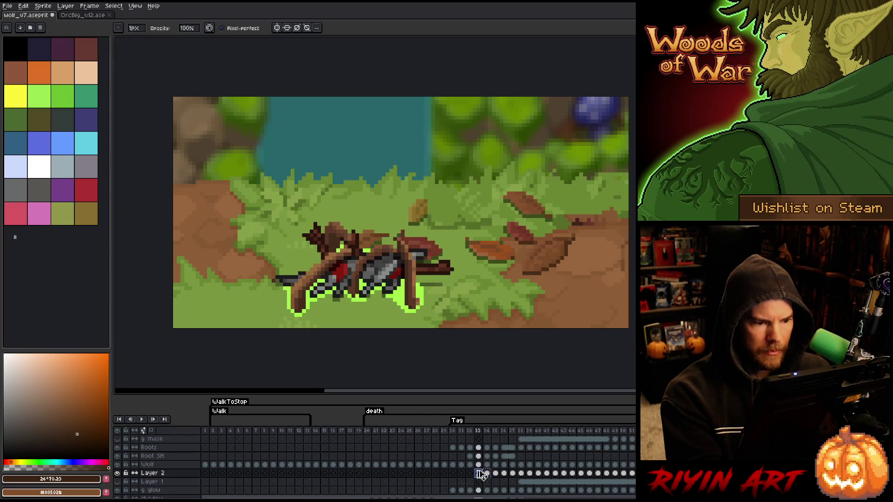
{"action": "left_click", "coordinate": [404, 304]}
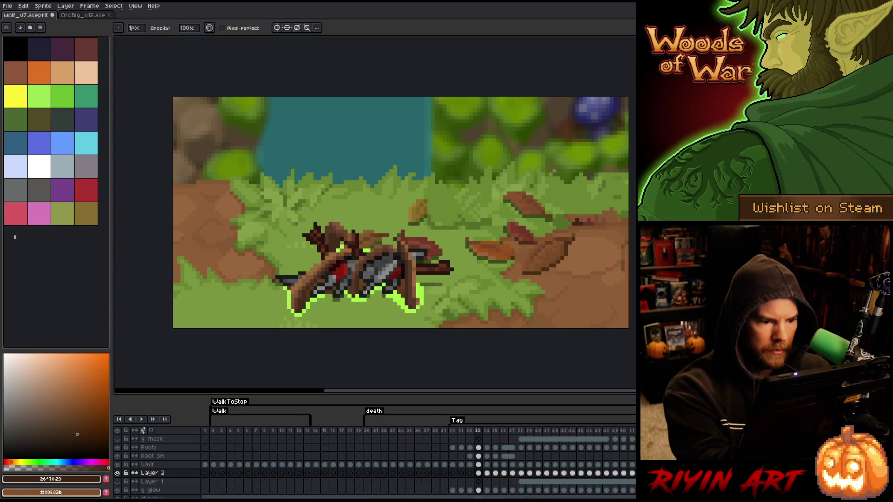
{"action": "key", "text": "ctrl+z"}
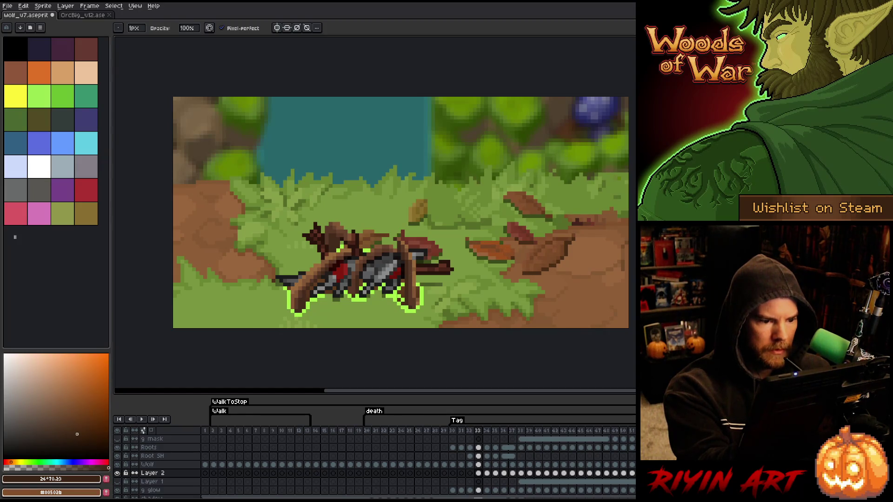
{"action": "left_click", "coordinate": [400, 300]}
{"action": "key", "text": "ctrl+z"}
{"action": "key", "text": "ctrl+z"}
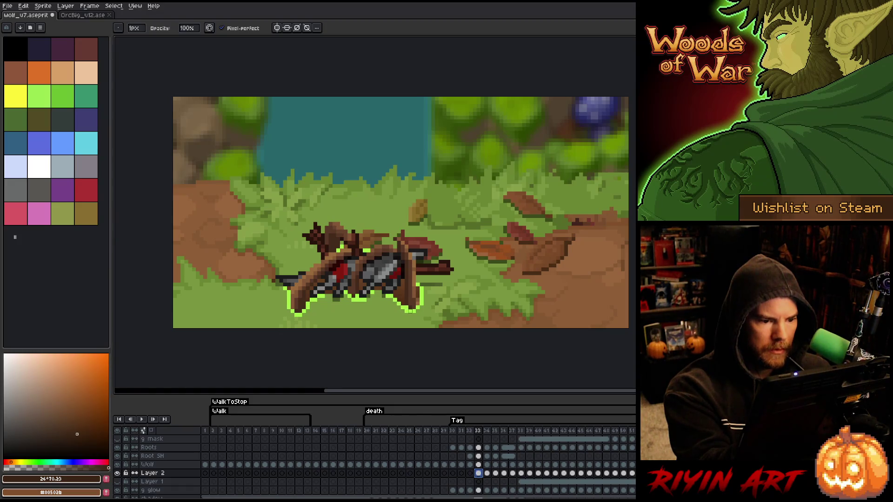
{"action": "left_click", "coordinate": [414, 273]}
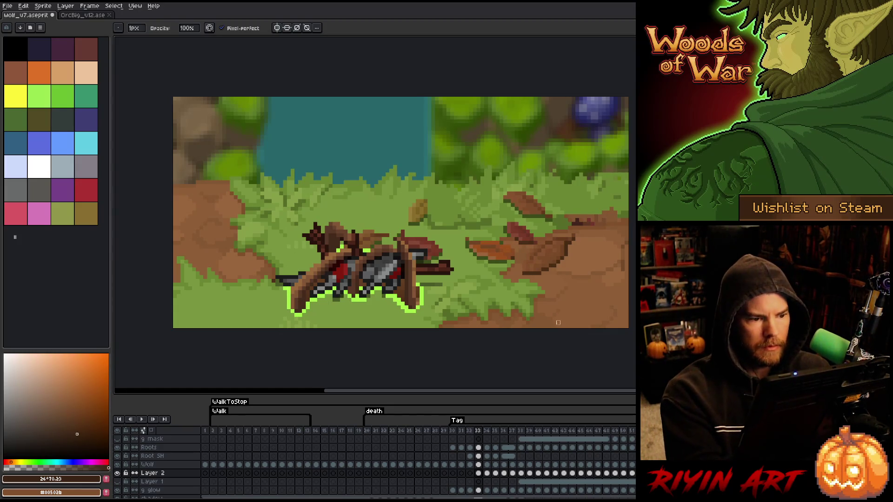
{"action": "key", "text": "Left"}
{"action": "key", "text": "Left"}
{"action": "key", "text": "Return"}
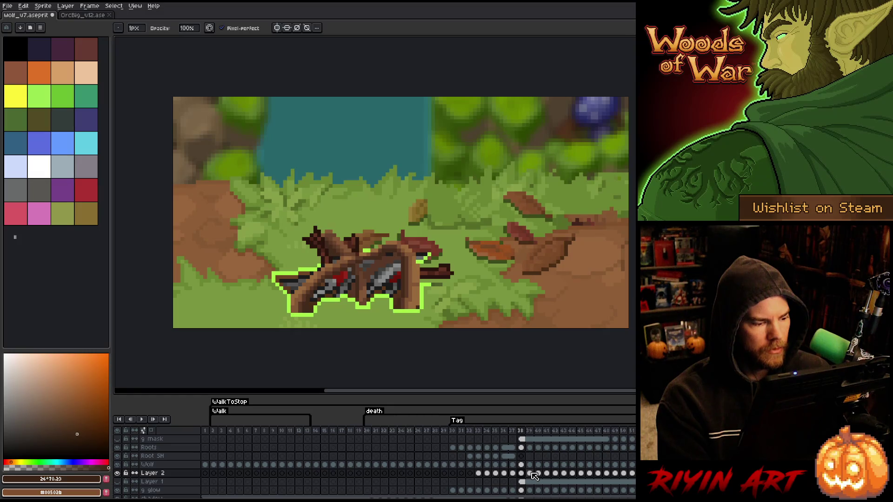
- Step around frames 37–40 and select Layer 2 cels from frame 32 to 38
{"action": "left_click", "coordinate": [532, 472]}
{"action": "key", "text": "Left"}
{"action": "key", "text": "Right"}
{"action": "key", "text": "Left"}
{"action": "key", "text": "Left"}
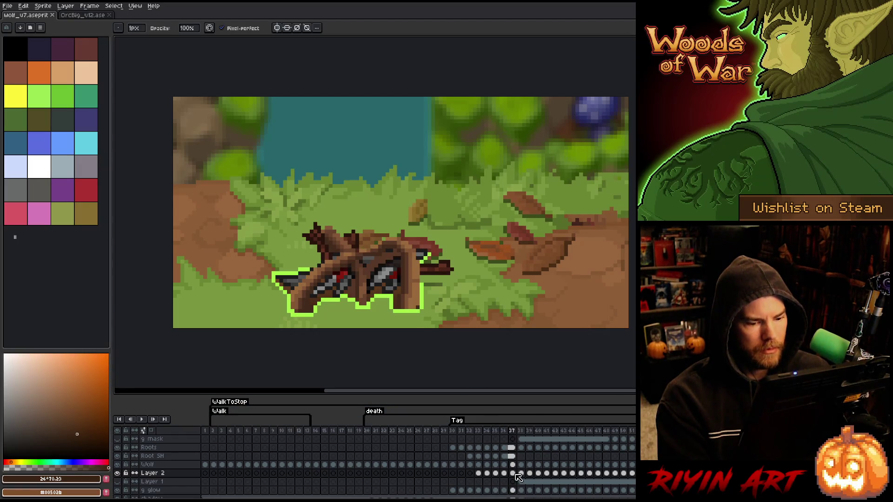
{"action": "key", "text": "Right"}
{"action": "key", "text": "Right"}
{"action": "key", "text": "Right"}
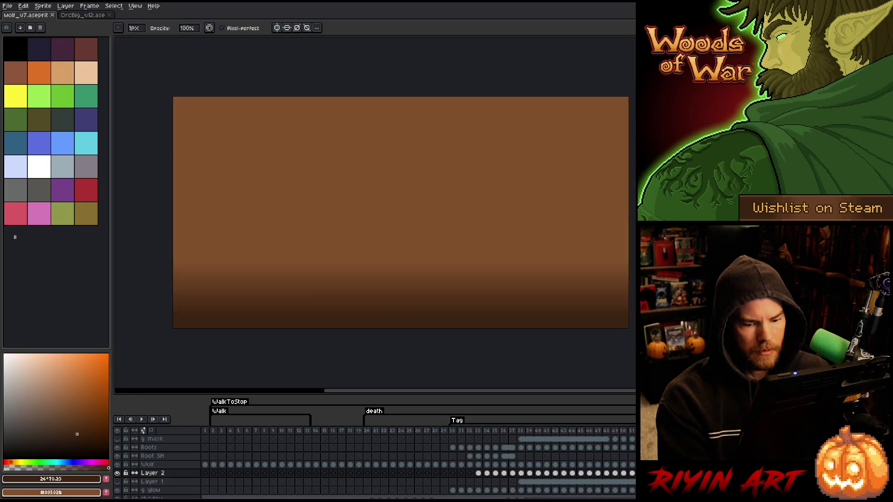
{"action": "key", "text": "Up"}
{"action": "key", "text": "Up"}
{"action": "left_click_drag", "start_coordinate": [478, 474], "coordinate": [532, 478]}
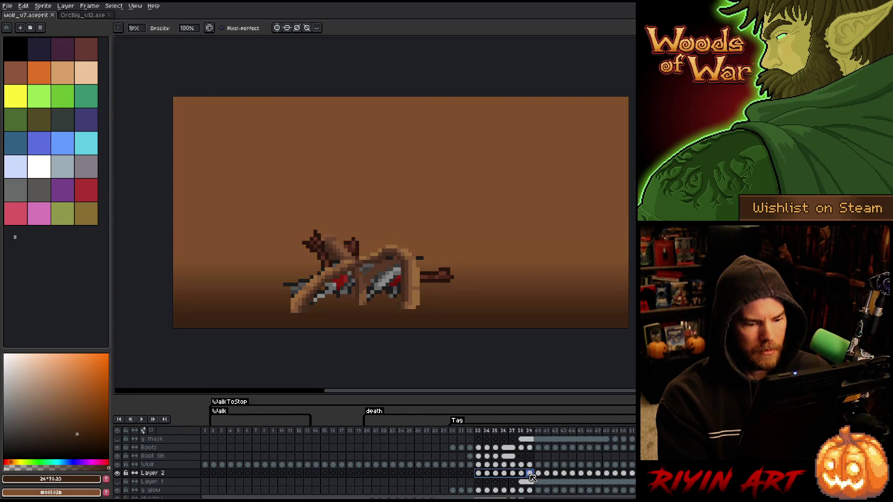
{"action": "key", "text": "m"}
{"action": "key", "text": "ctrl+shift+d"}
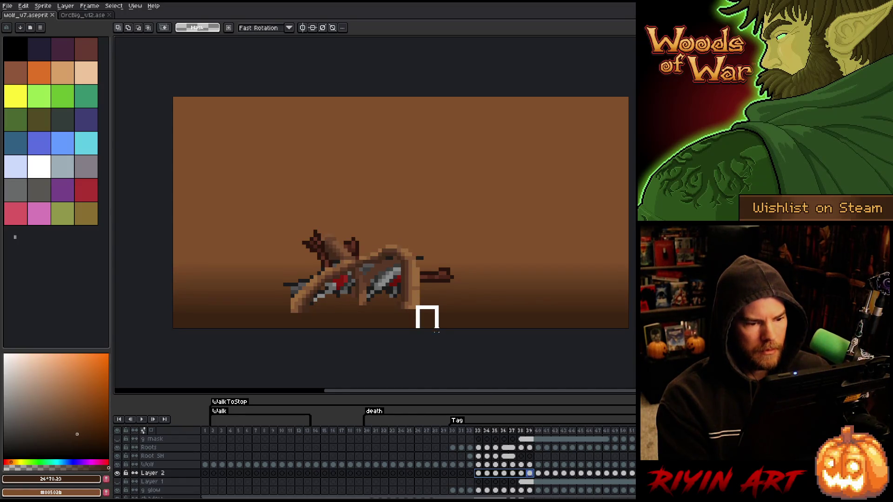
{"action": "left_click_drag", "start_coordinate": [524, 477], "coordinate": [478, 477]}
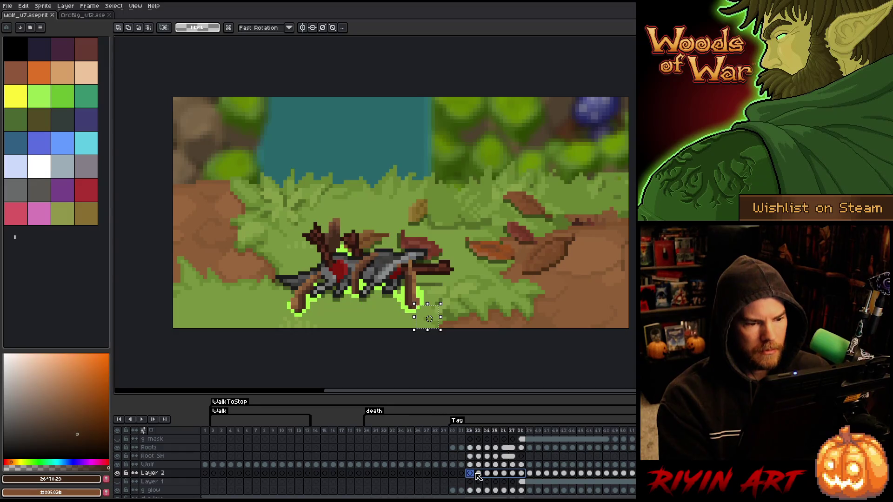
{"action": "left_click", "coordinate": [524, 477]}
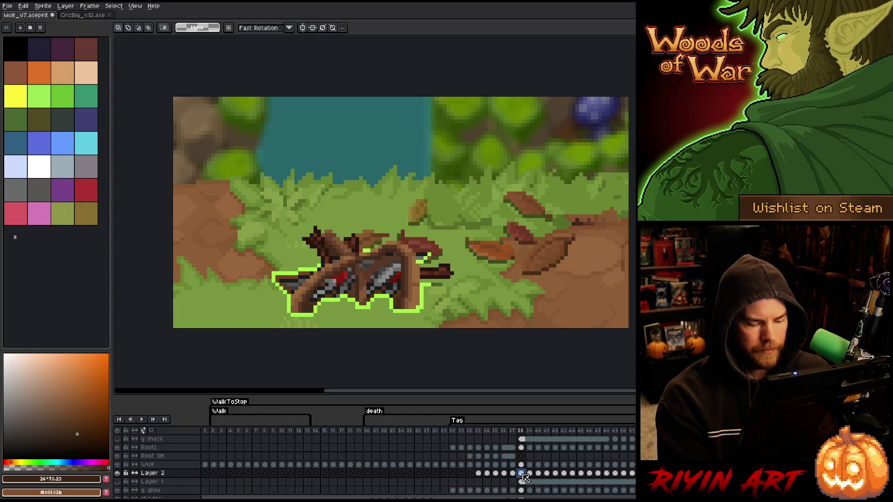
- Compare the wolf poses across frames 38 through 42
{"action": "key", "text": "Right"}
{"action": "key", "text": "Right"}
{"action": "key", "text": "Left"}
{"action": "key", "text": "Left"}
{"action": "key", "text": "Right"}
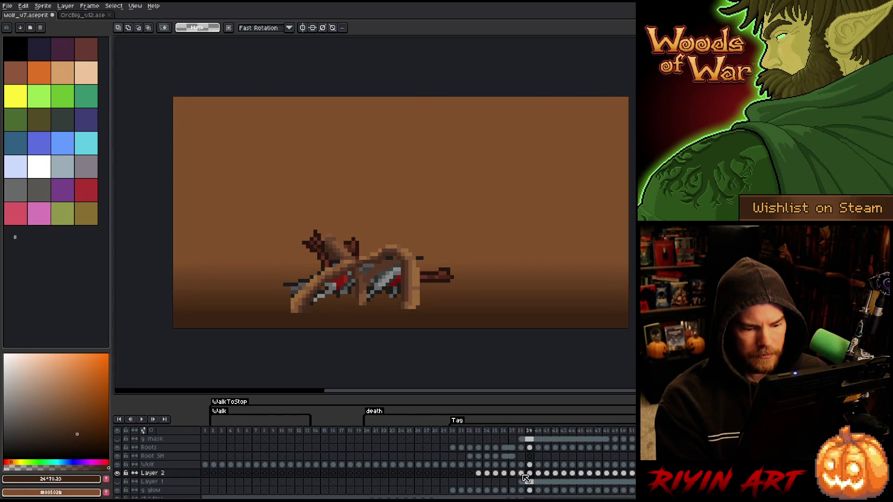
{"action": "left_click", "coordinate": [523, 474]}
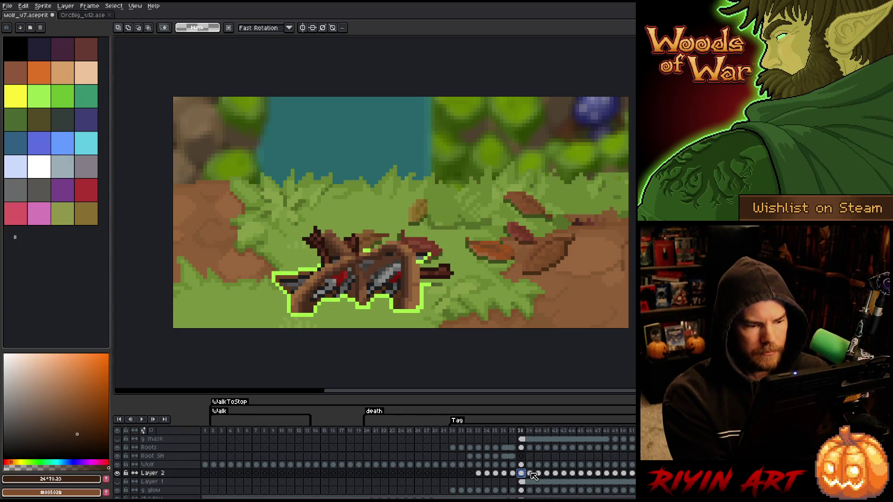
{"action": "left_click", "coordinate": [531, 474]}
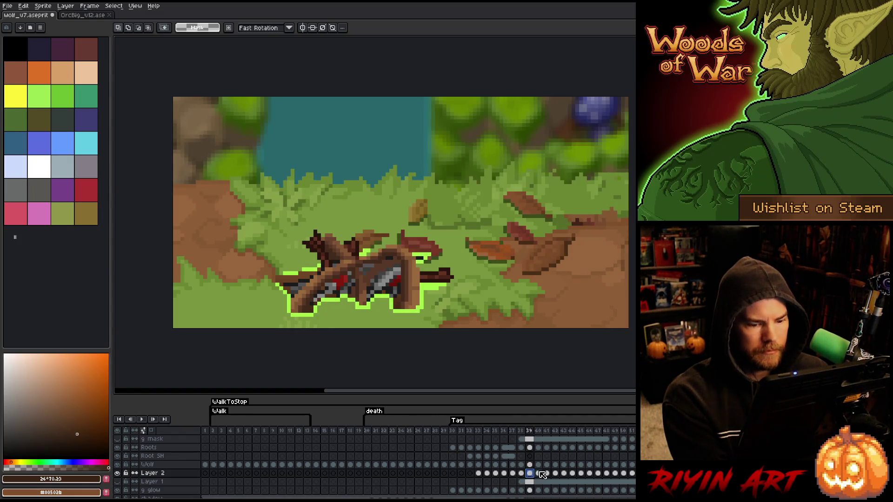
{"action": "left_click", "coordinate": [539, 474]}
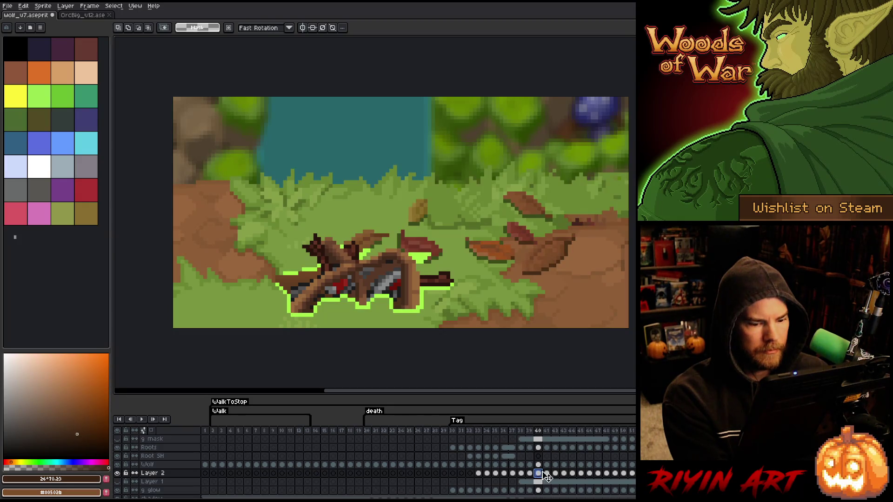
{"action": "left_click", "coordinate": [546, 474]}
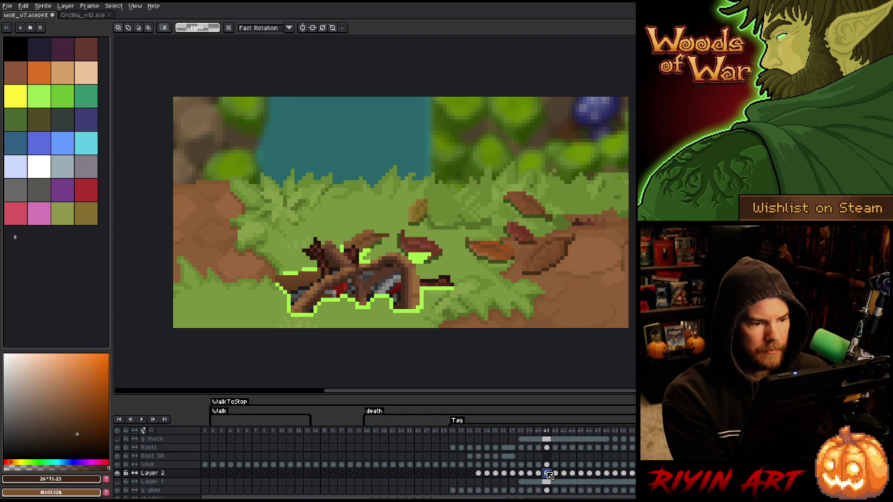
{"action": "left_click", "coordinate": [557, 473]}
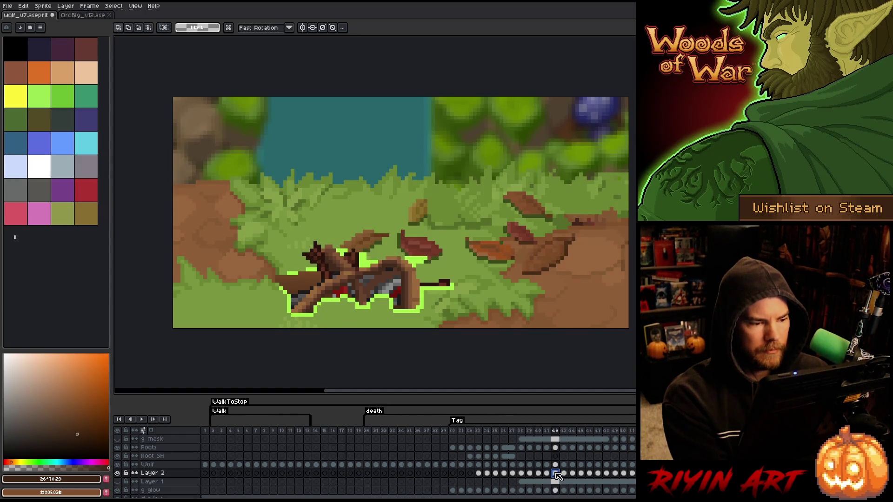
{"action": "key", "text": "Left"}
{"action": "key", "text": "Left"}
{"action": "key", "text": "Left"}
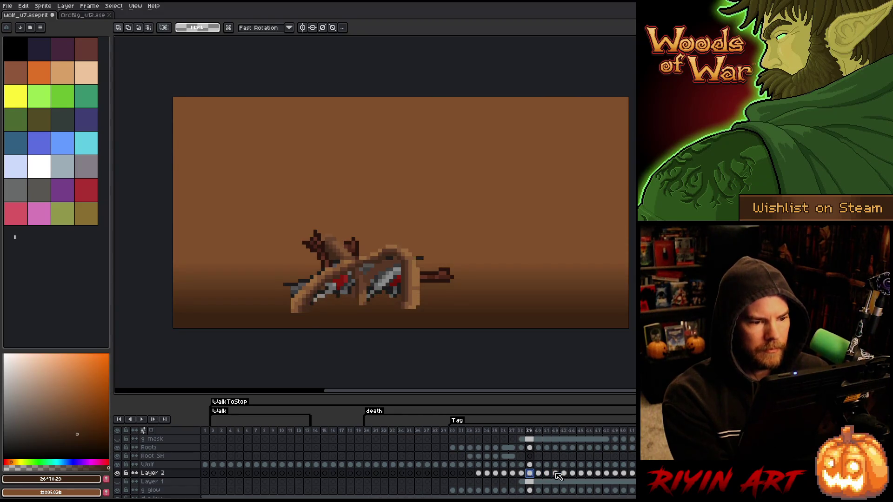
- Clear the leftover selection, go to frame 39, and hide the wolf and background layer
{"action": "key", "text": "ctrl+d"}
{"action": "left_click", "coordinate": [531, 472]}
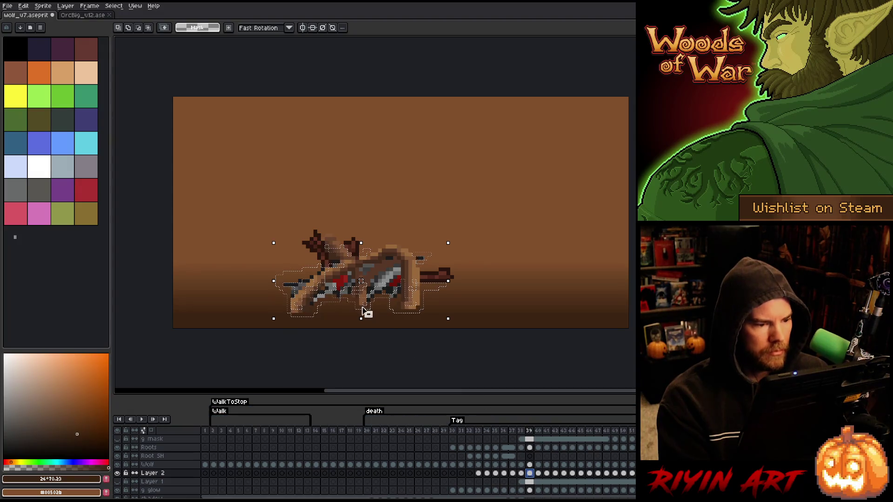
{"action": "key", "text": "e"}
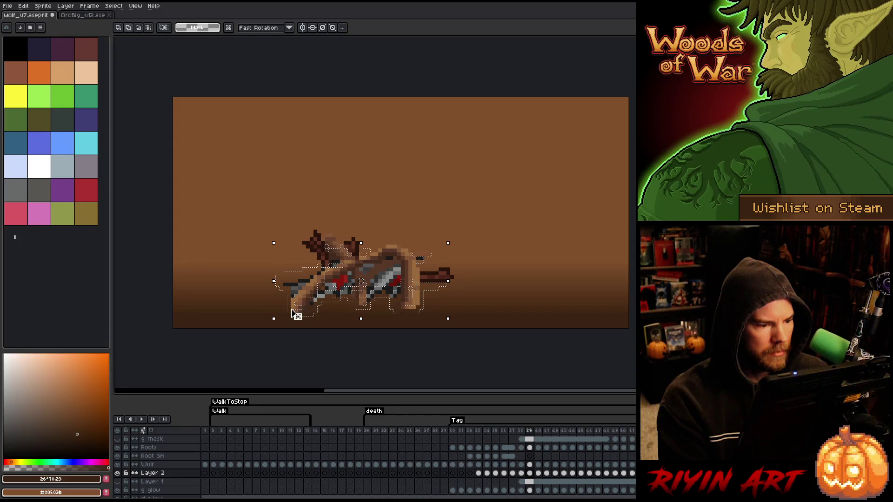
{"action": "left_click", "coordinate": [117, 490], "text": "alt"}
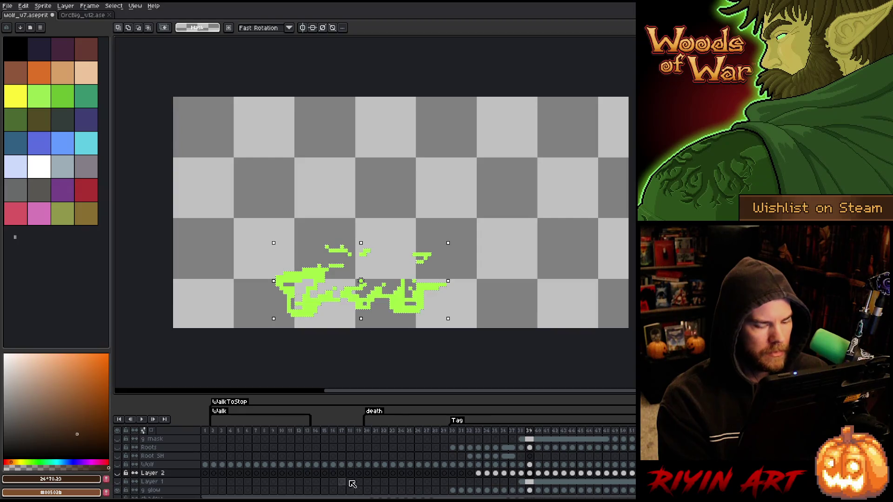
- On the glow layer, set a 2px pencil and eyedrop the glow's green
{"action": "left_click", "coordinate": [529, 490]}
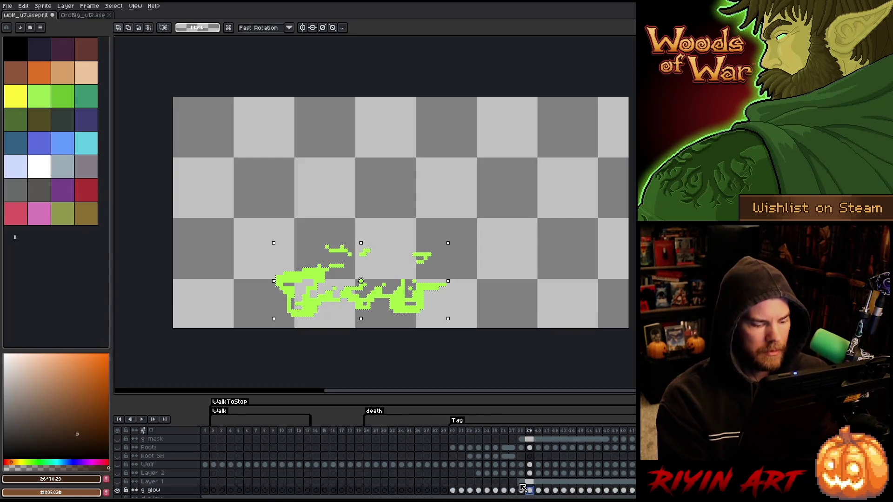
{"action": "key", "text": "ctrl+d"}
{"action": "key", "text": "b"}
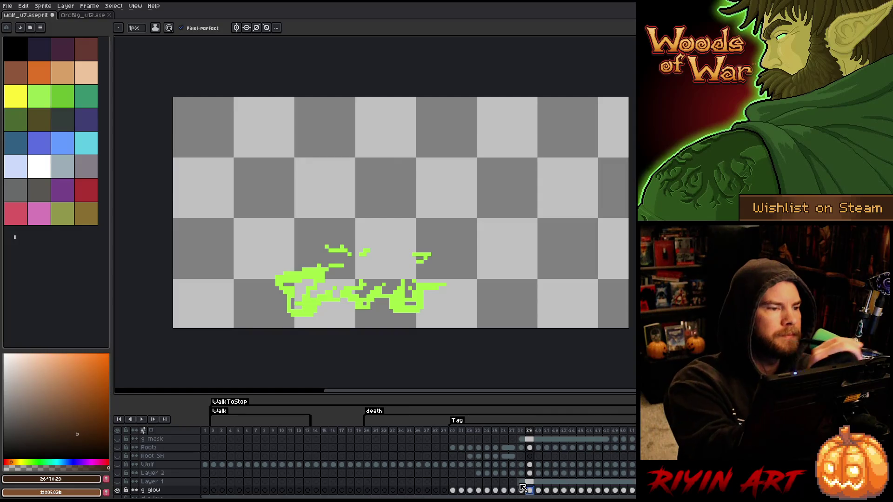
{"action": "left_click", "coordinate": [134, 28]}
{"action": "type", "text": "3"}
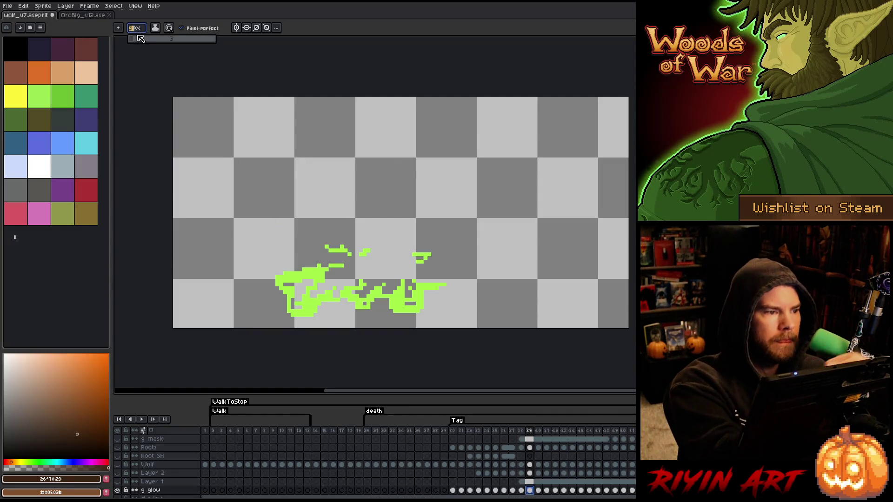
{"action": "key", "text": "minus"}
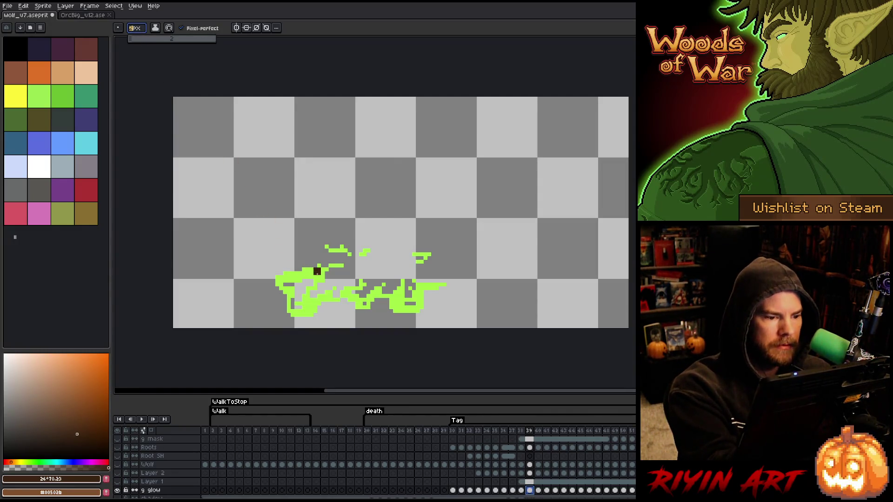
{"action": "key", "text": "alt"}
{"action": "left_click", "coordinate": [319, 271], "text": "alt"}
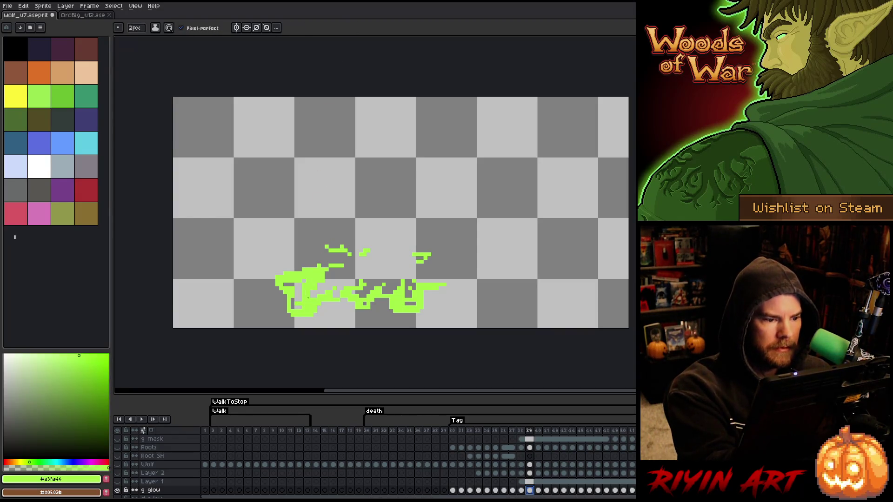
- Fill the holes in the green glow shape on frames 39 and 40
{"action": "mouse_move", "coordinate": [284, 285]}
{"action": "left_mouse_down"}
{"action": "mouse_move", "coordinate": [321, 290]}
{"action": "mouse_move", "coordinate": [326, 274]}
{"action": "mouse_move", "coordinate": [331, 288]}
{"action": "mouse_move", "coordinate": [344, 288]}
{"action": "mouse_move", "coordinate": [344, 276]}
{"action": "left_mouse_up"}
{"action": "mouse_move", "coordinate": [404, 270]}
{"action": "left_mouse_down"}
{"action": "mouse_move", "coordinate": [402, 279]}
{"action": "mouse_move", "coordinate": [348, 268]}
{"action": "mouse_move", "coordinate": [409, 286]}
{"action": "left_mouse_up"}
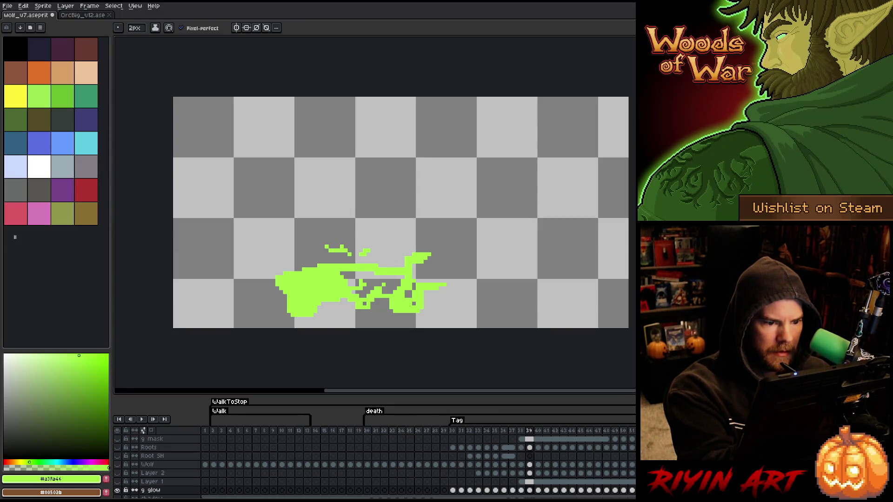
{"action": "left_click_drag", "start_coordinate": [353, 285], "coordinate": [395, 279]}
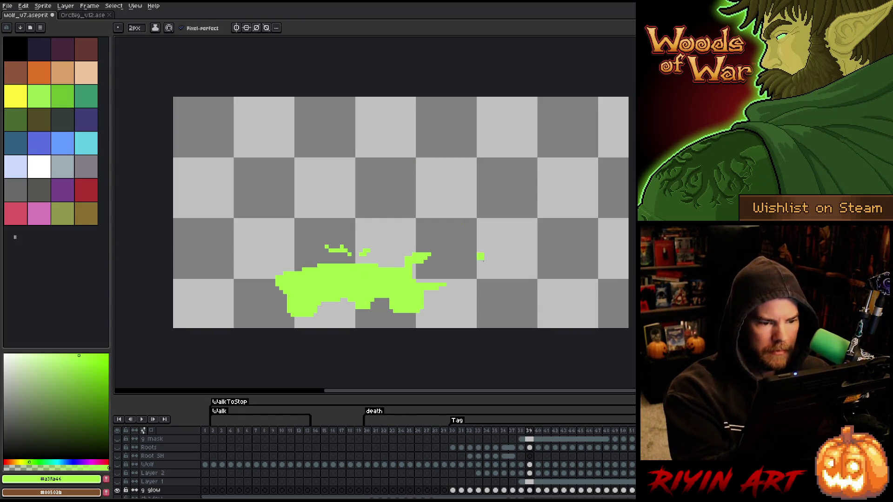
{"action": "left_click", "coordinate": [538, 491]}
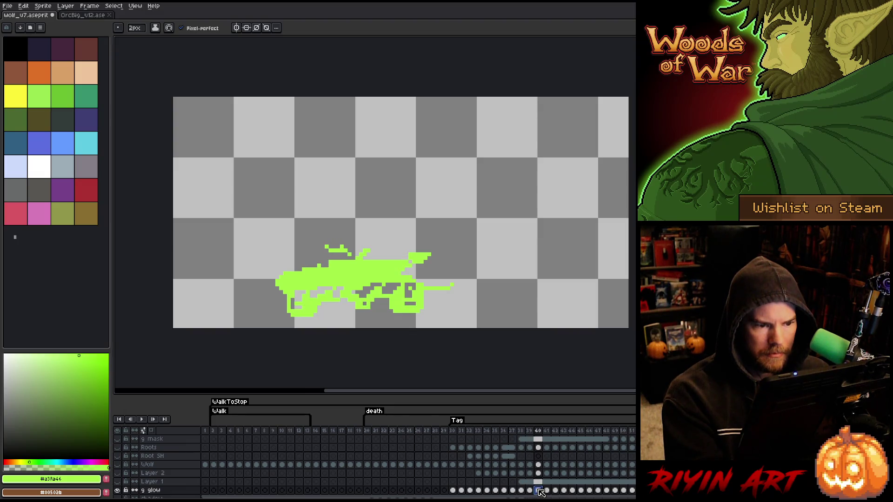
{"action": "mouse_move", "coordinate": [410, 293]}
{"action": "left_mouse_down"}
{"action": "mouse_move", "coordinate": [407, 284]}
{"action": "mouse_move", "coordinate": [384, 293]}
{"action": "mouse_move", "coordinate": [314, 288]}
{"action": "left_mouse_up"}
{"action": "left_click", "coordinate": [408, 273]}
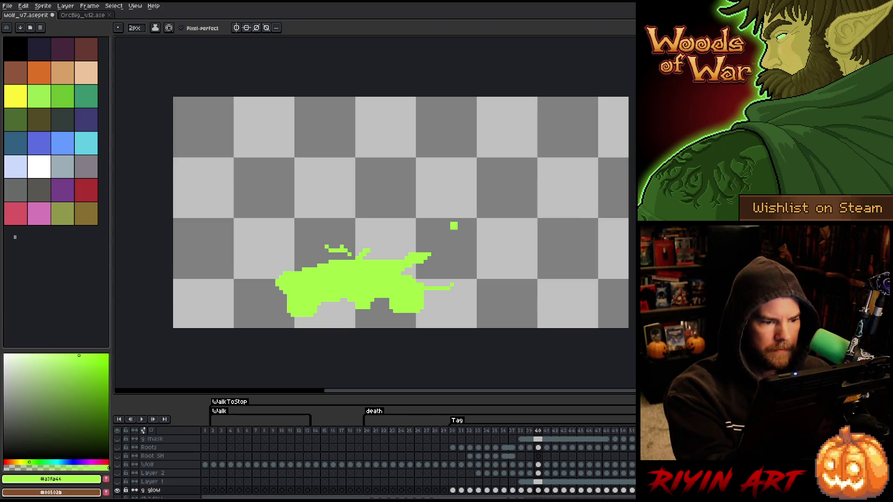
- Fill the holes in the glow shape on frames 42 and 43
{"action": "key", "text": "Right"}
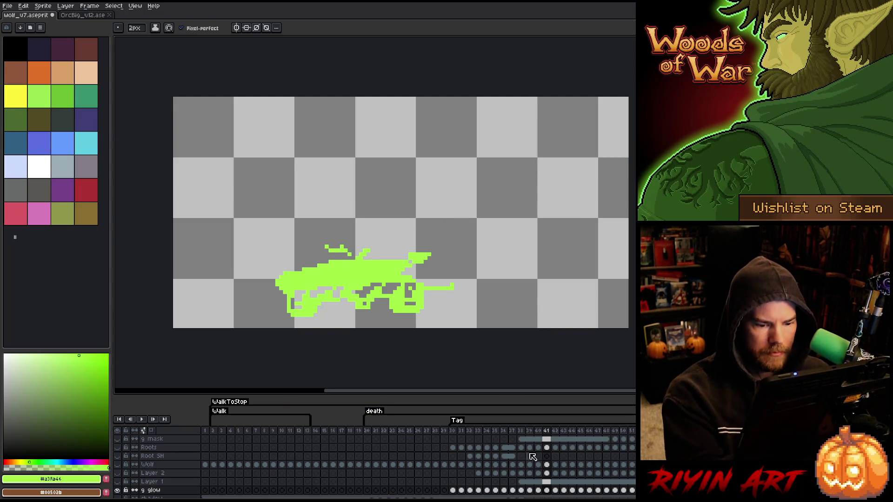
{"action": "left_click", "coordinate": [538, 490]}
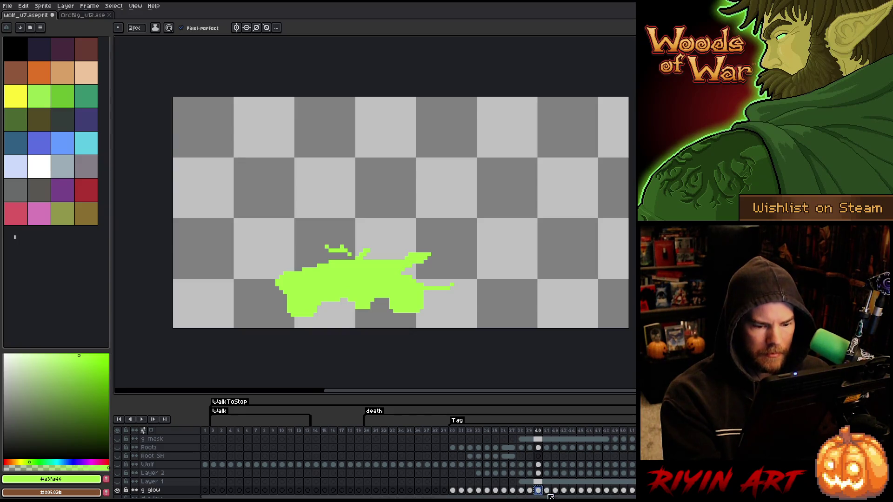
{"action": "left_click", "coordinate": [547, 491]}
{"action": "left_click", "coordinate": [558, 492]}
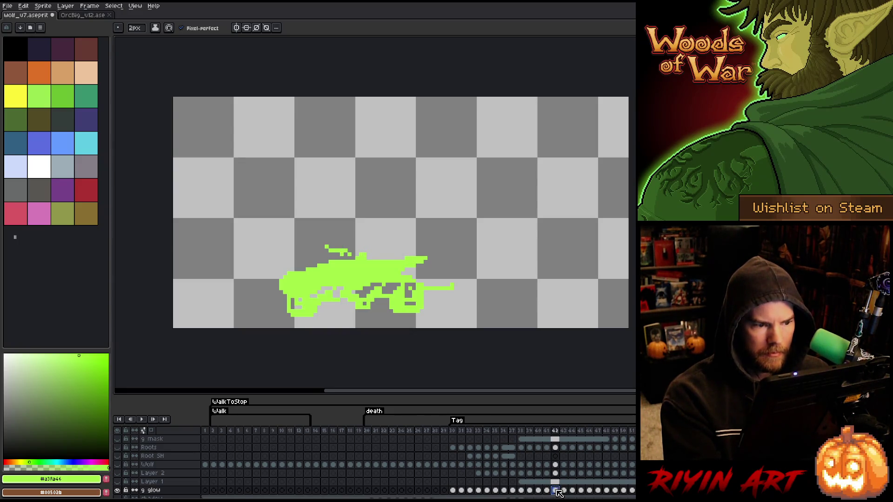
{"action": "left_click_drag", "start_coordinate": [400, 284], "coordinate": [365, 296]}
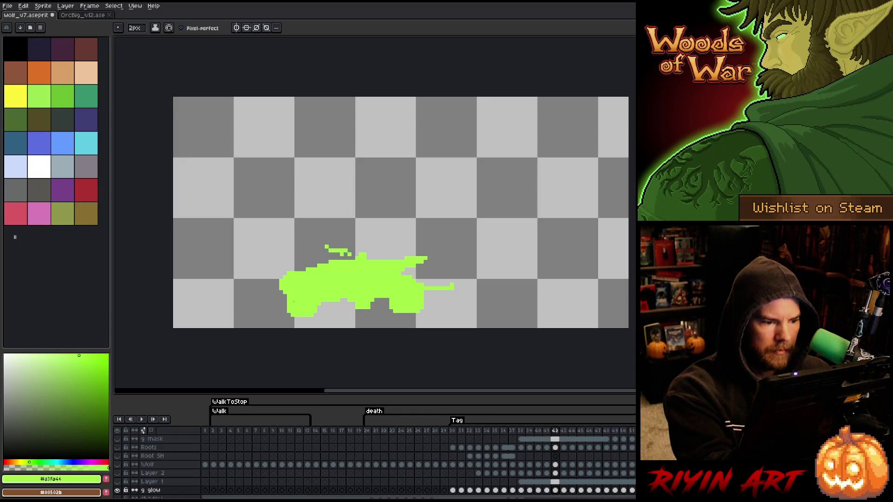
{"action": "key", "text": "Right"}
{"action": "mouse_move", "coordinate": [411, 283]}
{"action": "left_mouse_down"}
{"action": "mouse_move", "coordinate": [411, 298]}
{"action": "mouse_move", "coordinate": [399, 285]}
{"action": "mouse_move", "coordinate": [360, 296]}
{"action": "mouse_move", "coordinate": [319, 293]}
{"action": "left_mouse_up"}
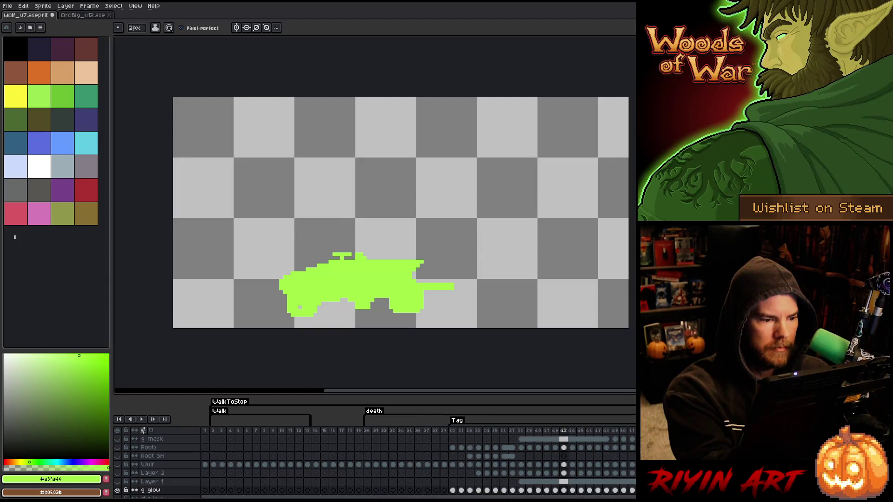
- Step through frames 44–47, show the other layers again and save the wolf file
{"action": "key", "text": "Right"}
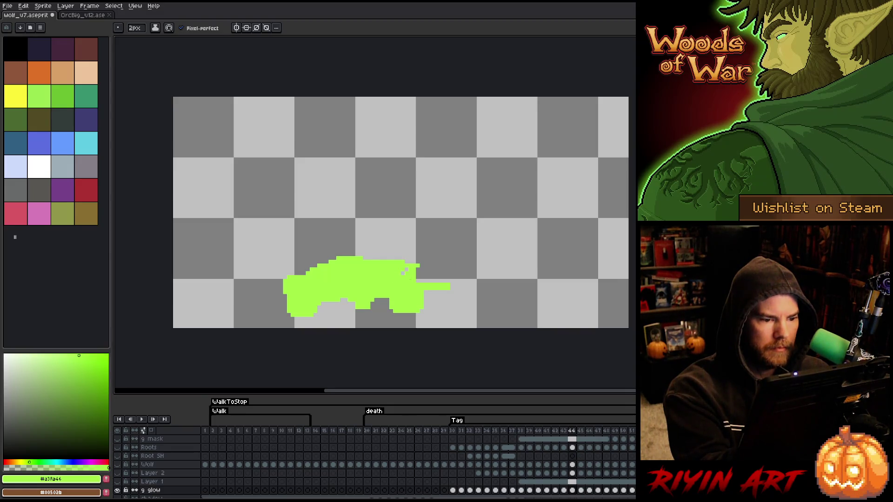
{"action": "key", "text": "period"}
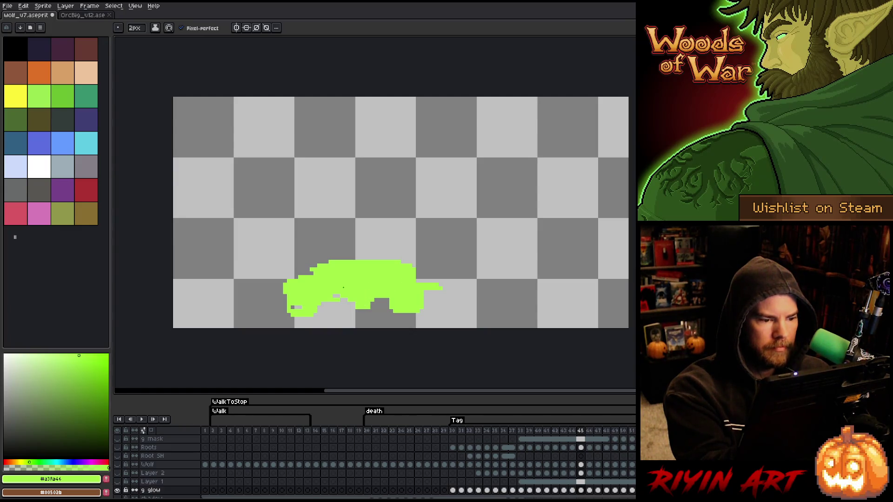
{"action": "key", "text": "period"}
{"action": "key", "text": "period"}
{"action": "key", "text": "period"}
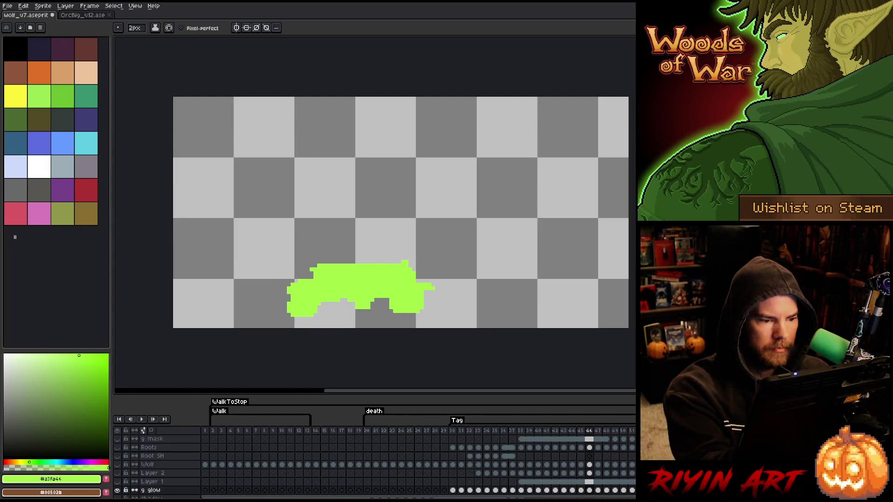
{"action": "key", "text": "comma"}
{"action": "key", "text": "comma"}
{"action": "key", "text": "comma"}
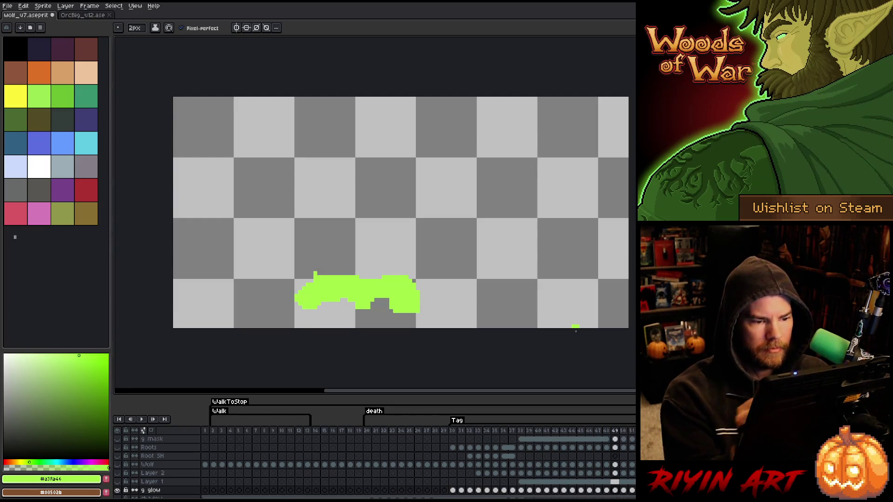
{"action": "left_click", "coordinate": [117, 490], "text": "alt"}
{"action": "key", "text": "ctrl+s"}
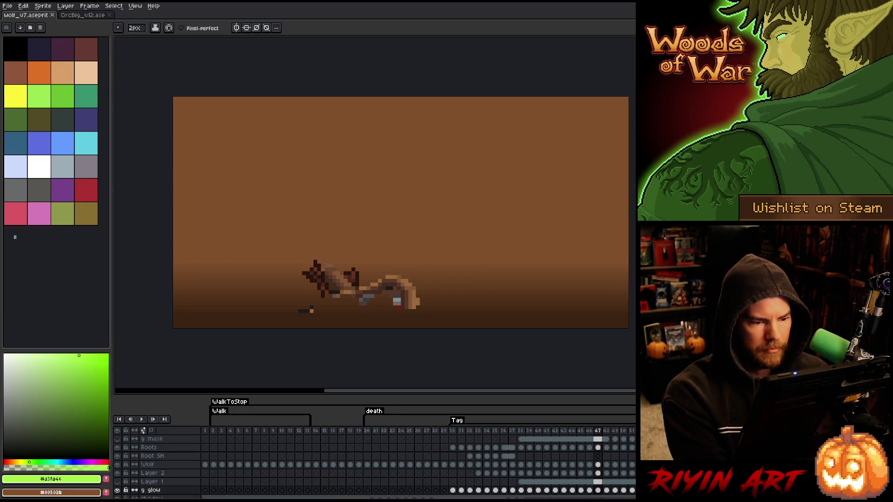
- On frame 39, contract the wolf selection, then undo the contraction
{"action": "left_click", "coordinate": [529, 431]}
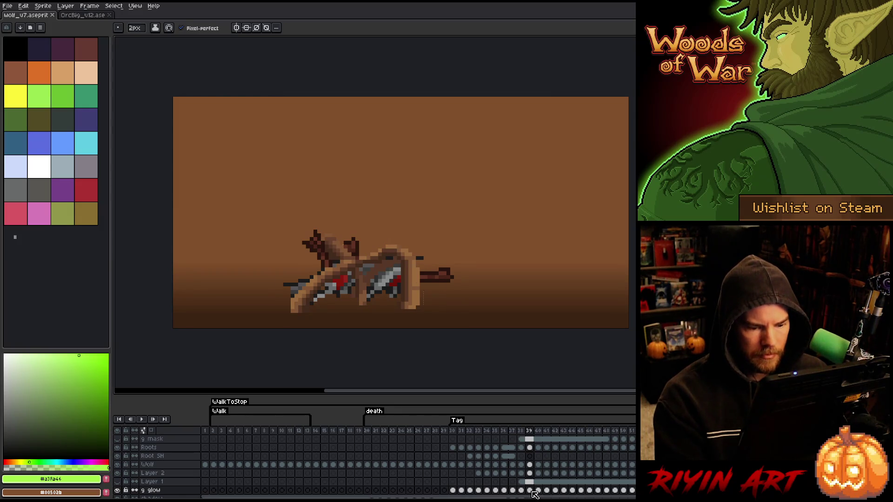
{"action": "left_click", "coordinate": [114, 5]}
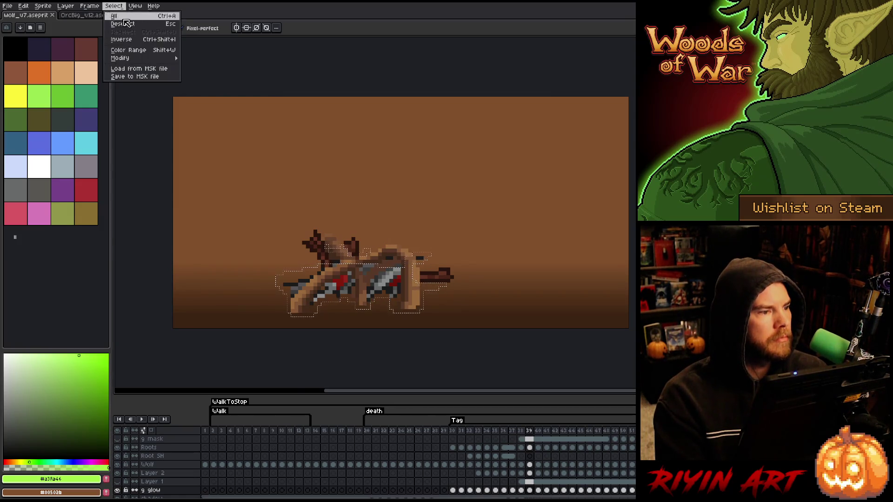
{"action": "mouse_move", "coordinate": [164, 59]}
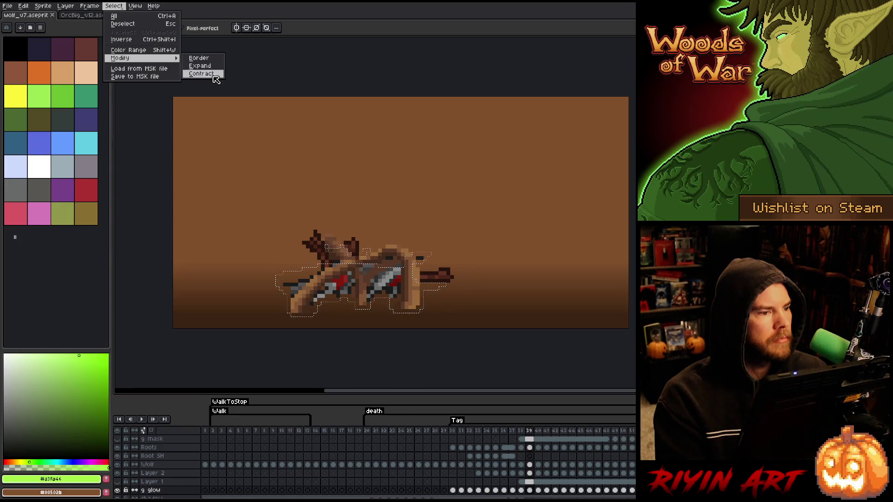
{"action": "left_click", "coordinate": [205, 74]}
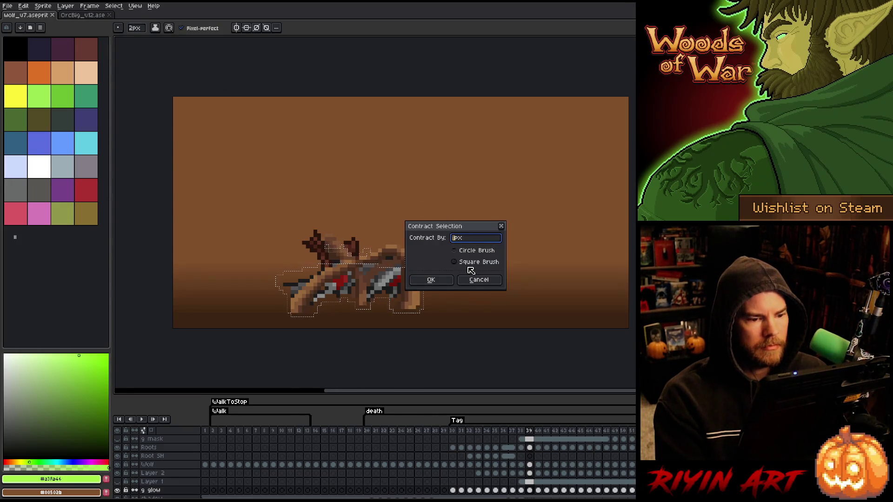
{"action": "left_click", "coordinate": [442, 277]}
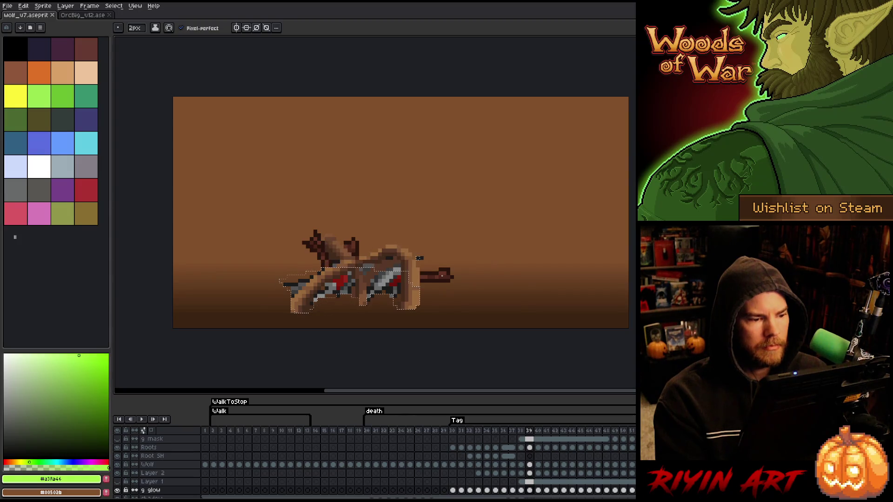
{"action": "key", "text": "ctrl+z"}
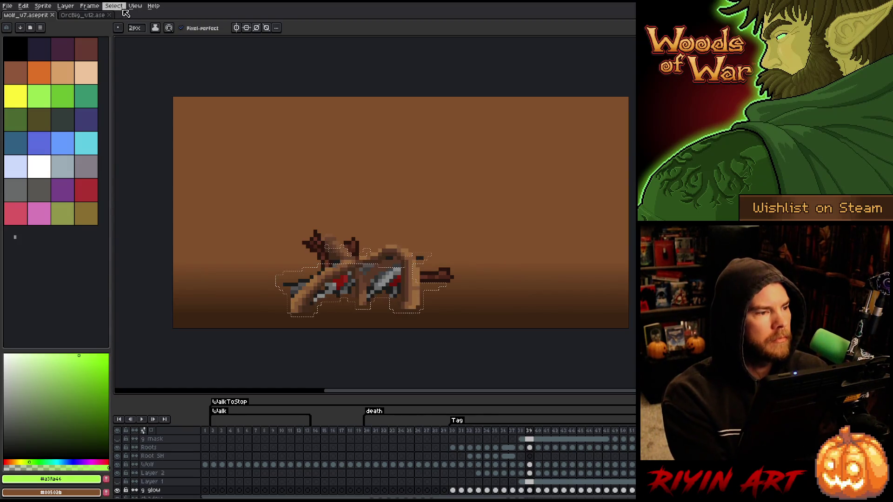
- Contract the wolf selection again and select Layer 2's cel on frame 39
{"action": "left_click", "coordinate": [113, 6]}
{"action": "mouse_move", "coordinate": [143, 60]}
{"action": "left_click", "coordinate": [197, 73]}
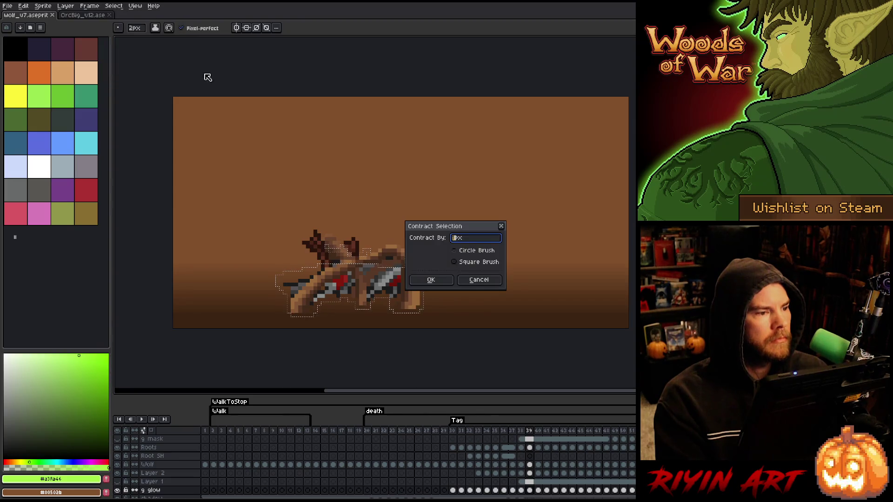
{"action": "left_click", "coordinate": [430, 279]}
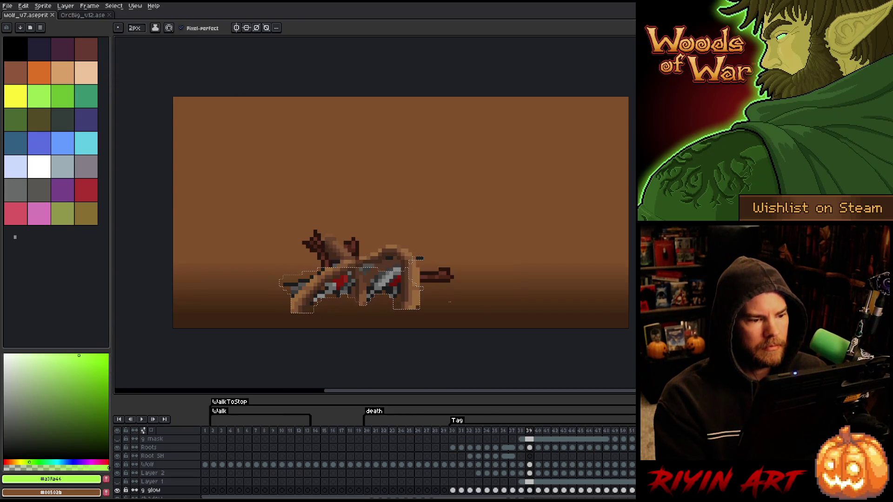
{"action": "left_click", "coordinate": [530, 473]}
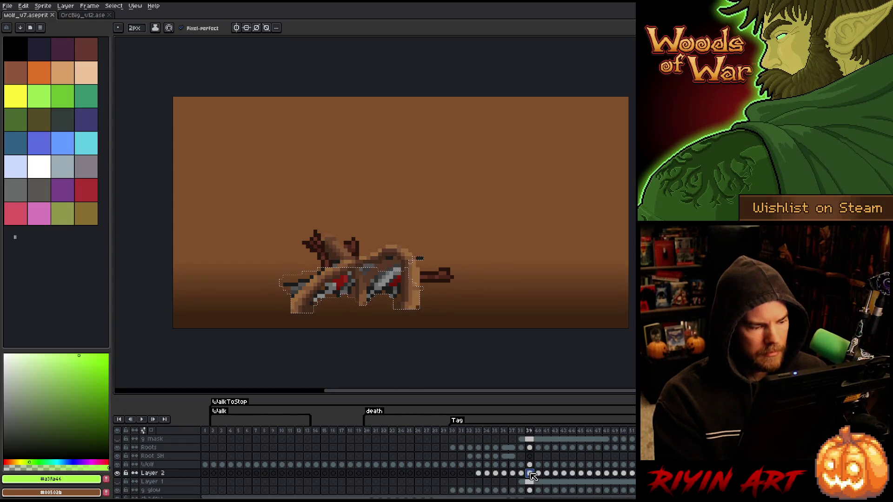
- Leave only a green outline on frame 39, then contract, invert and clear frame 40's brown fill
{"action": "key", "text": "f"}
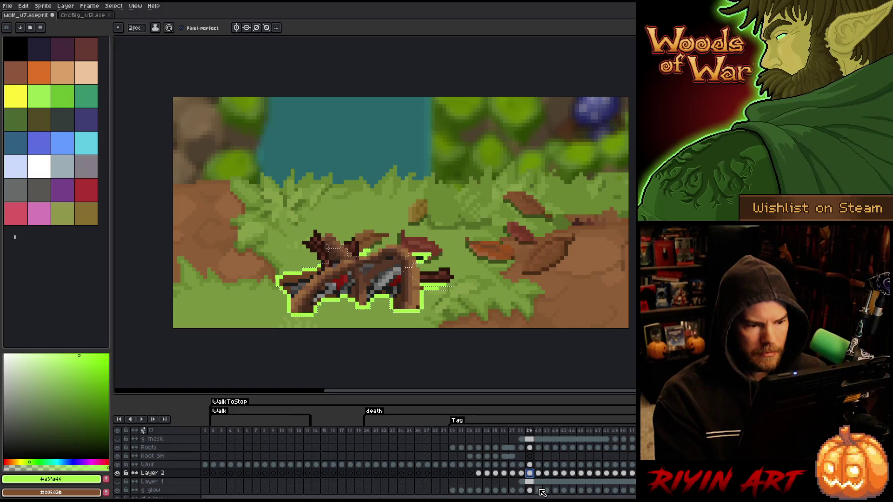
{"action": "left_click", "coordinate": [538, 474]}
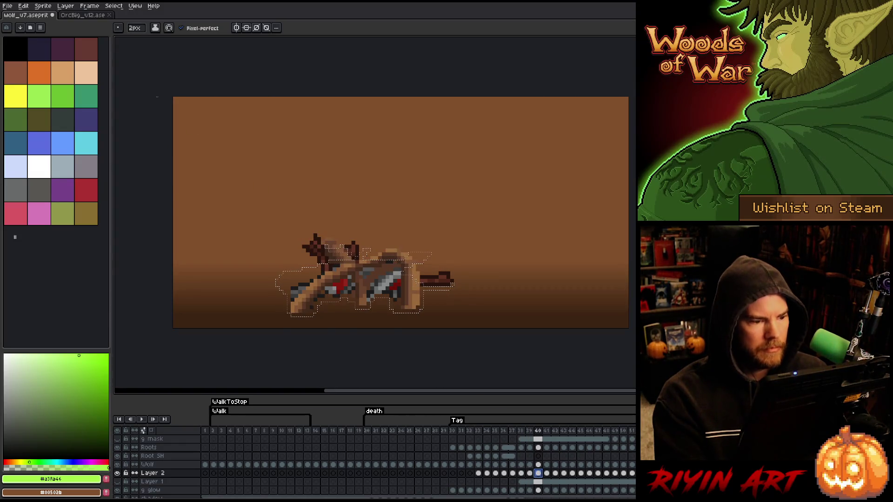
{"action": "left_click", "coordinate": [113, 6]}
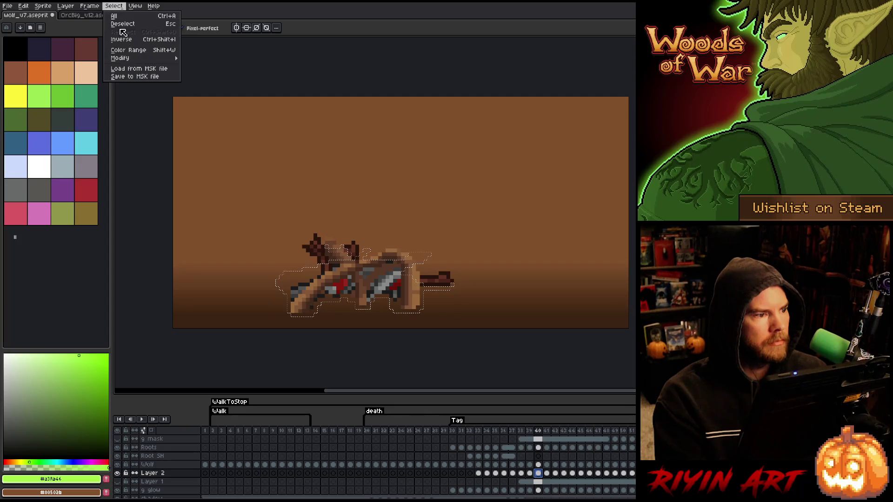
{"action": "mouse_move", "coordinate": [142, 63]}
{"action": "left_click", "coordinate": [205, 73]}
{"action": "key", "text": "Return"}
{"action": "key", "text": "ctrl+shift+i"}
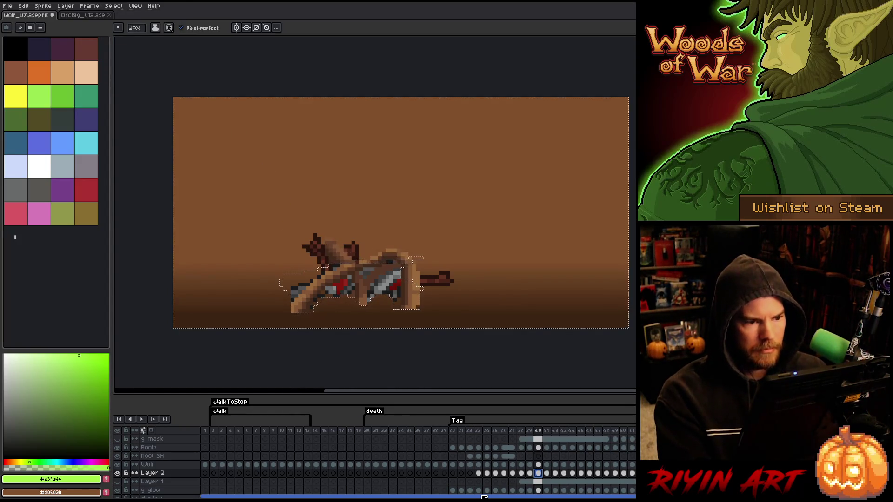
{"action": "key", "text": "Delete"}
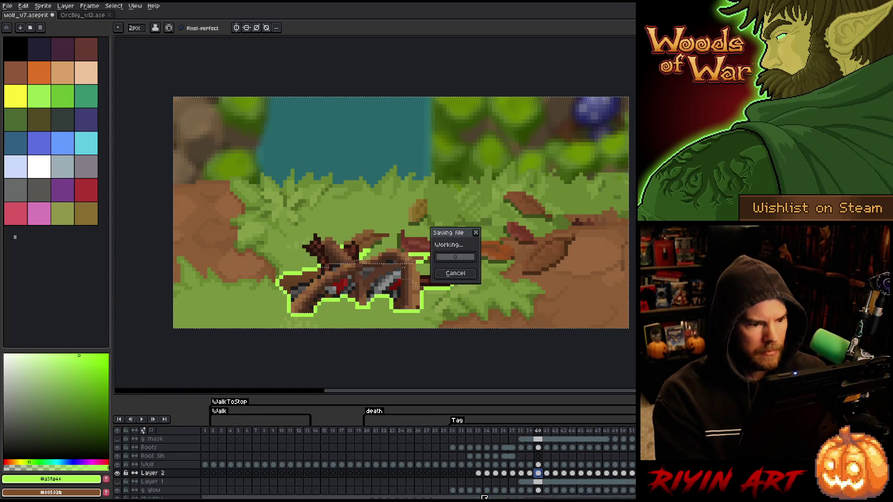
{"action": "key", "text": "ctrl+shift+i"}
- On frame 41, contract the wolf selection and clear the brown fill to a green outline
{"action": "left_click", "coordinate": [547, 473]}
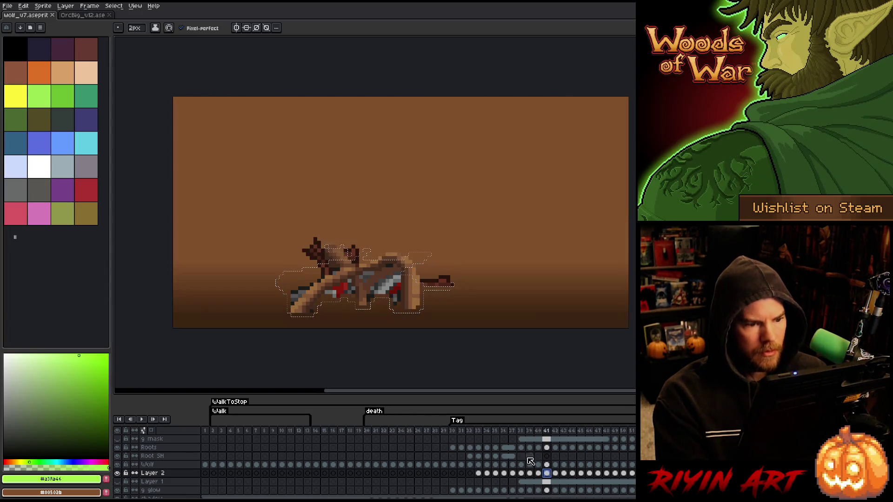
{"action": "left_click", "coordinate": [114, 6]}
{"action": "mouse_move", "coordinate": [125, 59]}
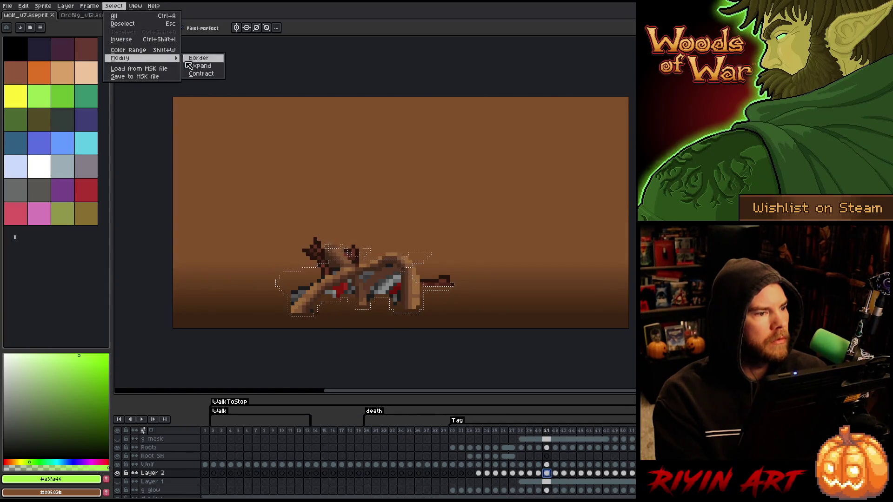
{"action": "left_click", "coordinate": [198, 69]}
{"action": "key", "text": "Return"}
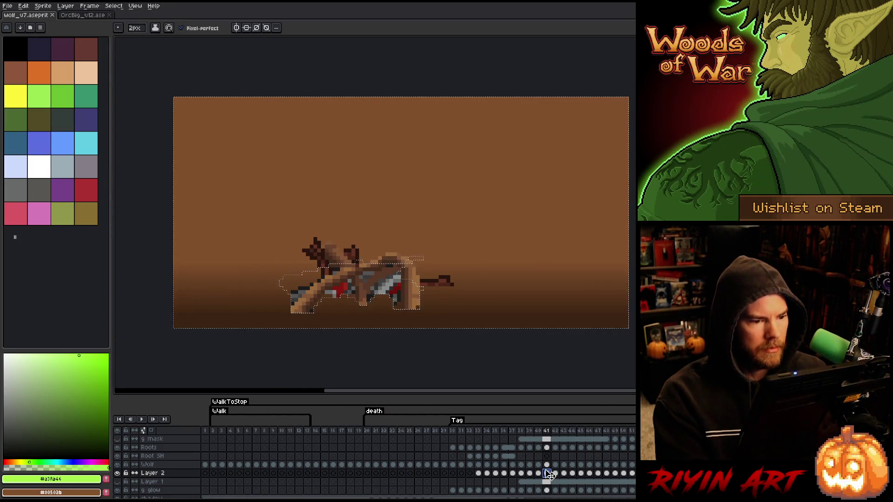
{"action": "key", "text": "shift+o"}
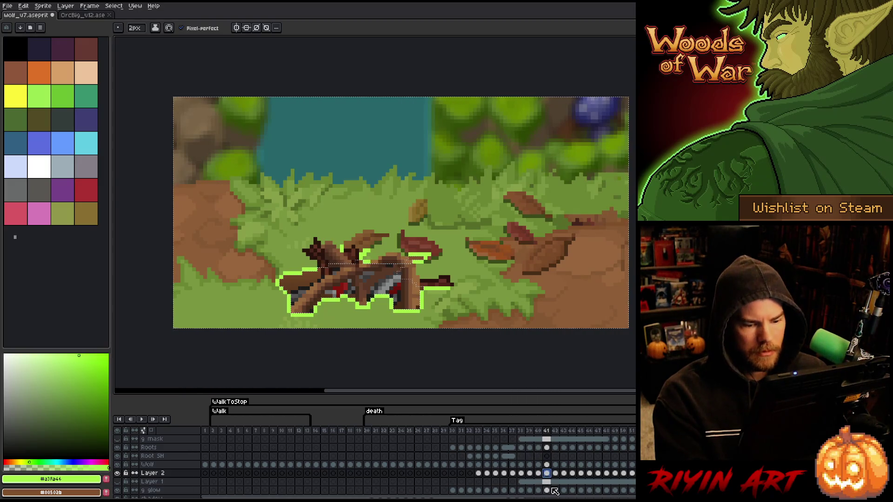
{"action": "key", "text": "ctrl+shift+i"}
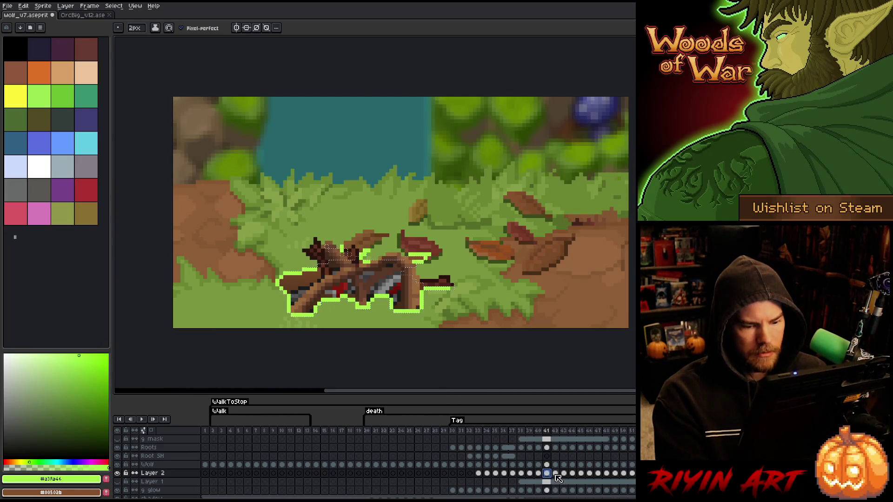
- On frame 42, contract the selection by one pixel and clear the brown fill
{"action": "left_click", "coordinate": [555, 474]}
{"action": "left_click", "coordinate": [114, 5]}
{"action": "mouse_move", "coordinate": [154, 63]}
{"action": "left_click", "coordinate": [205, 75]}
{"action": "key", "text": "Return"}
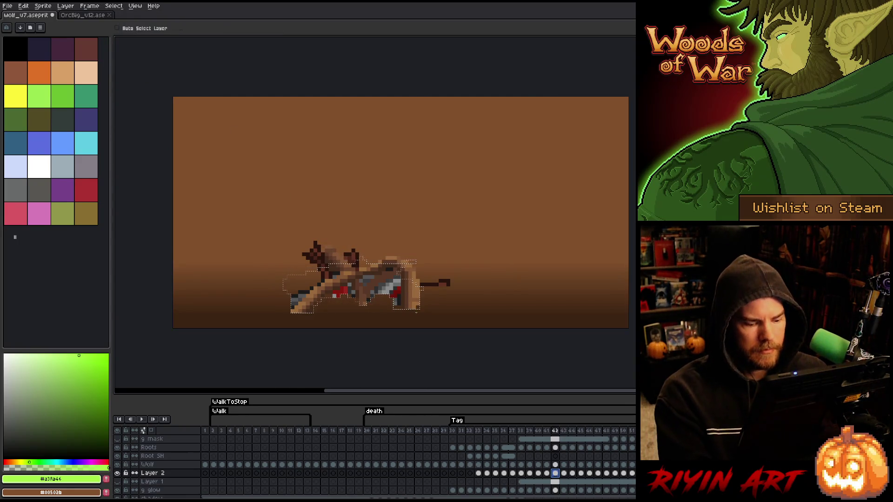
{"action": "left_click", "coordinate": [546, 471]}
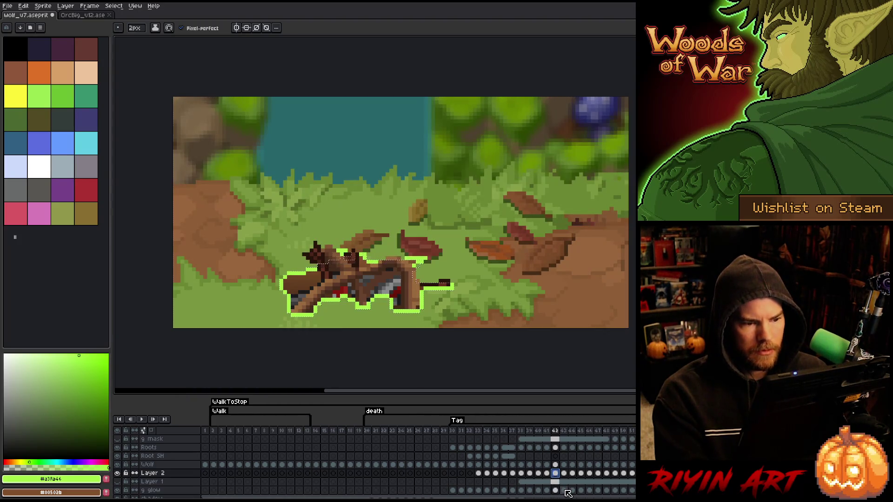
- On frame 43, contract the wolf selection and clear the brown fill, leaving the green outline
{"action": "left_click", "coordinate": [565, 474]}
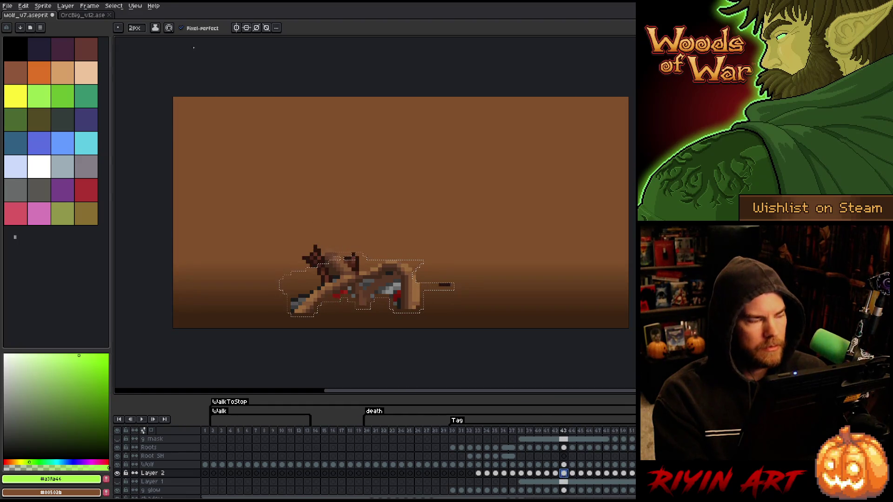
{"action": "left_click", "coordinate": [113, 5]}
{"action": "mouse_move", "coordinate": [172, 58]}
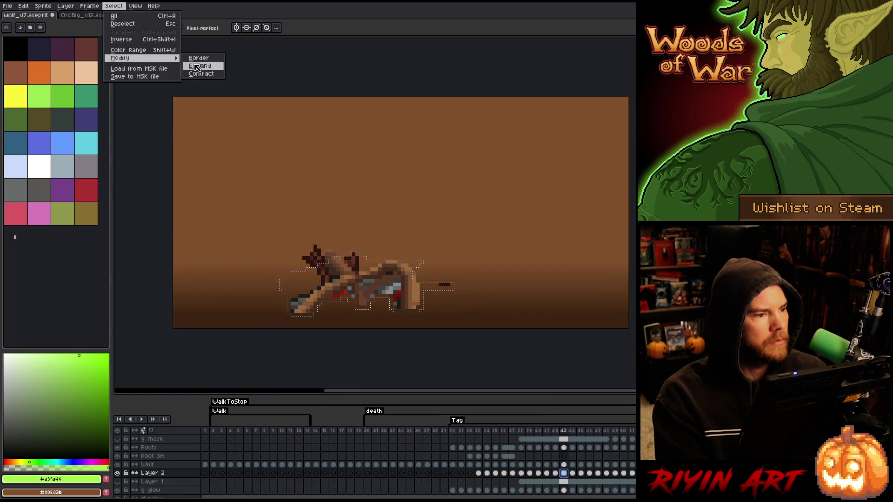
{"action": "left_click", "coordinate": [208, 76]}
{"action": "left_click", "coordinate": [426, 279]}
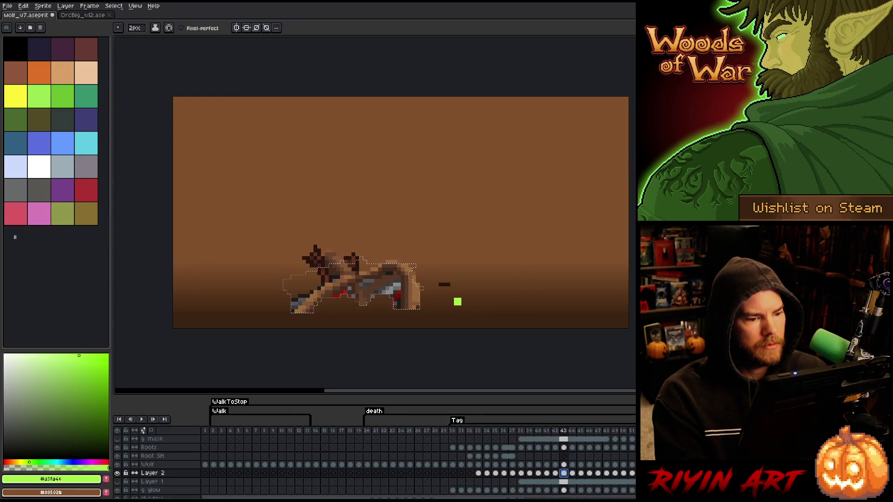
{"action": "left_click", "coordinate": [564, 474]}
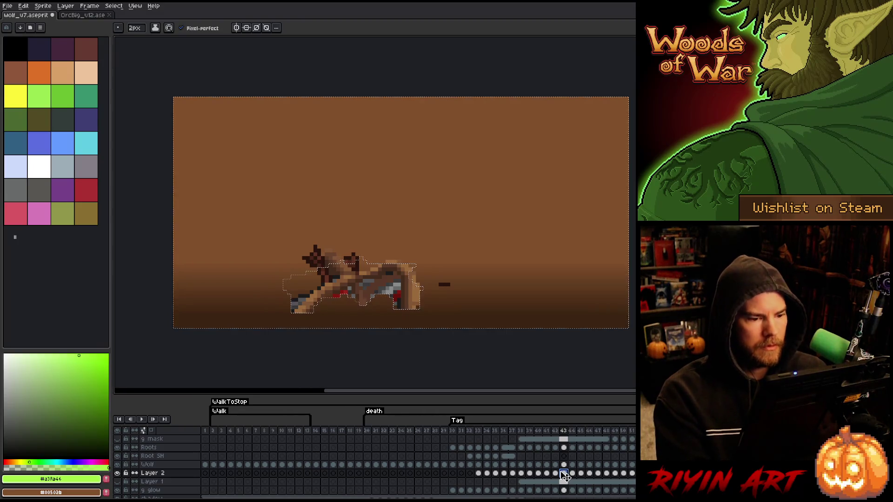
{"action": "key", "text": "f"}
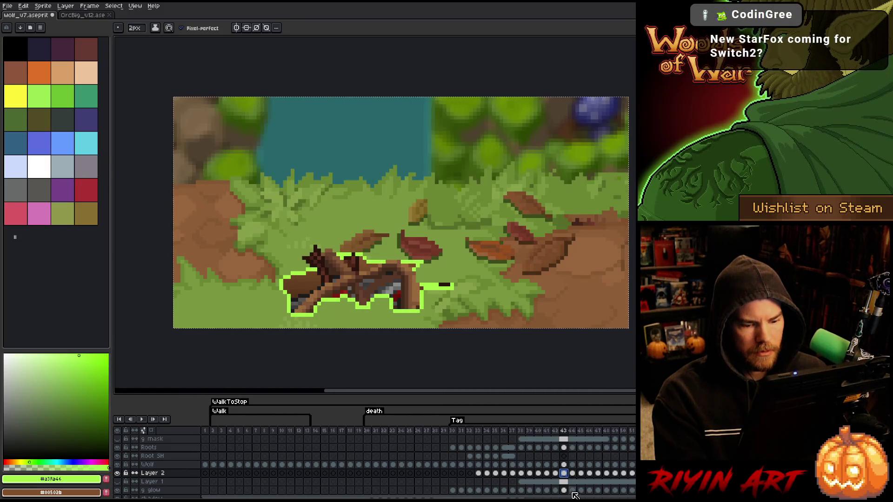
- On frame 44, contract the wolf selection inward
{"action": "left_click", "coordinate": [572, 473]}
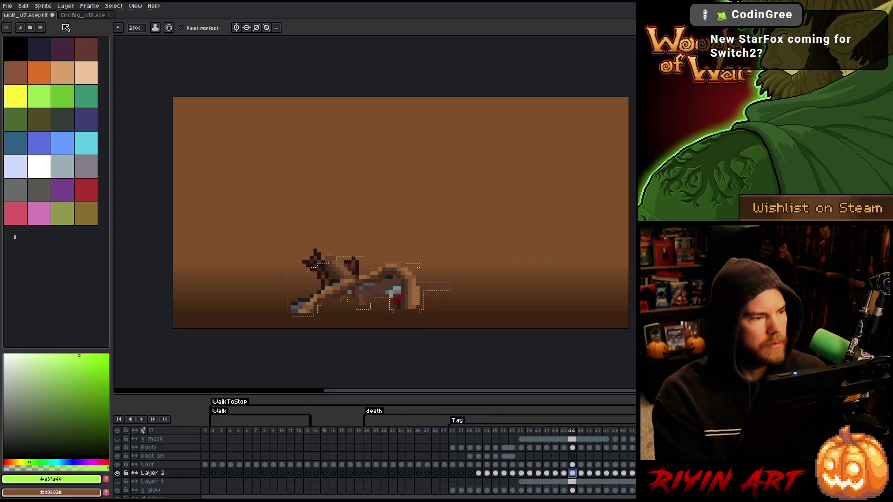
{"action": "left_click", "coordinate": [113, 6]}
{"action": "mouse_move", "coordinate": [172, 63]}
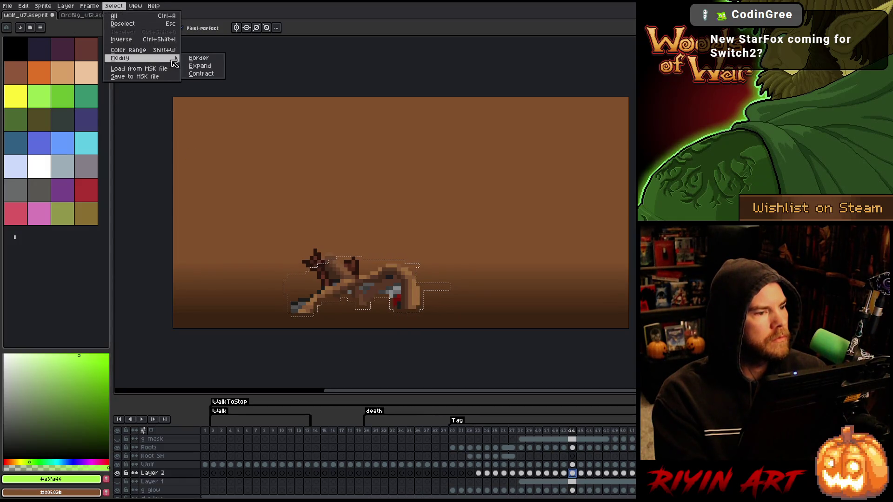
{"action": "left_click", "coordinate": [200, 73]}
{"action": "key", "text": "Return"}
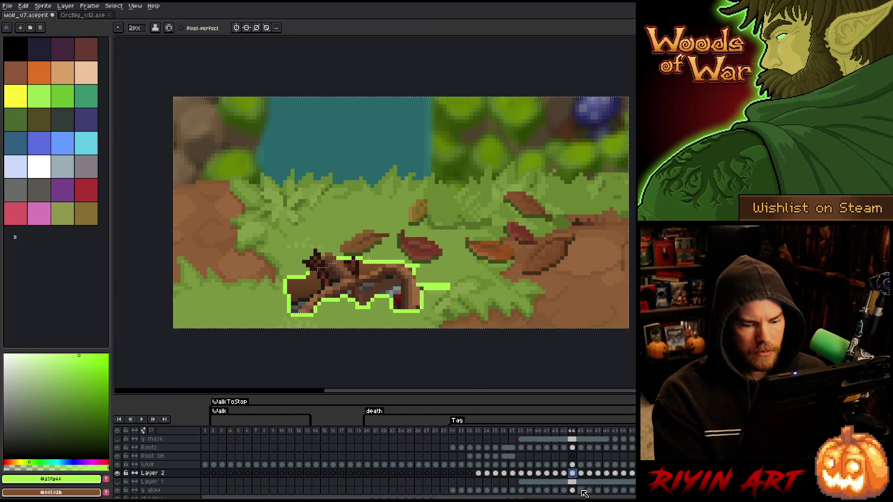
- On frame 45, contract the wolf selection inward again
{"action": "key", "text": "Right"}
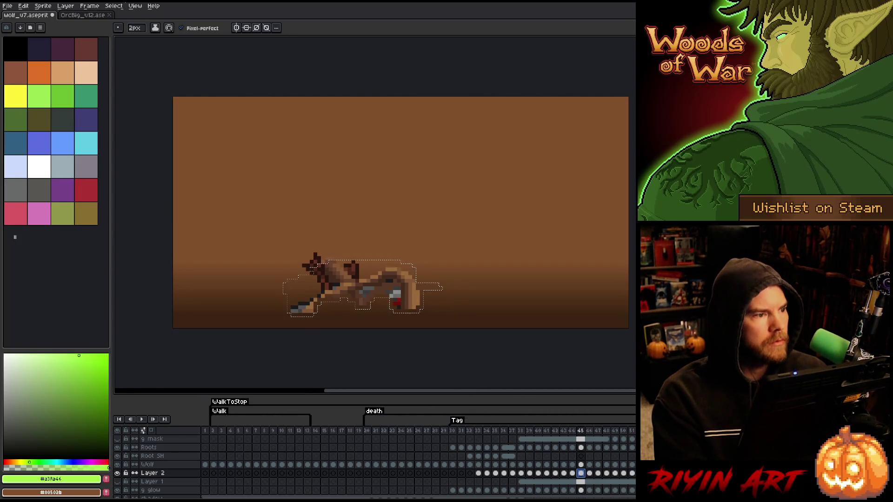
{"action": "left_click", "coordinate": [113, 5]}
{"action": "mouse_move", "coordinate": [154, 58]}
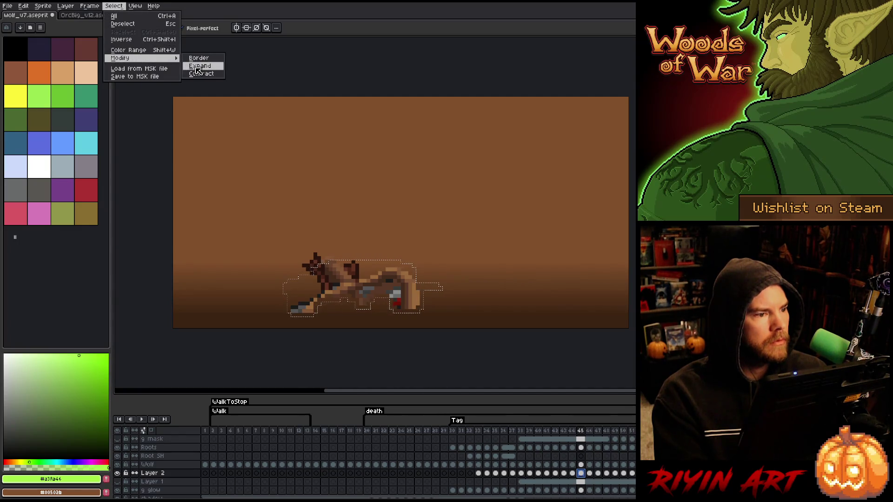
{"action": "left_click", "coordinate": [201, 74]}
{"action": "left_click", "coordinate": [444, 280]}
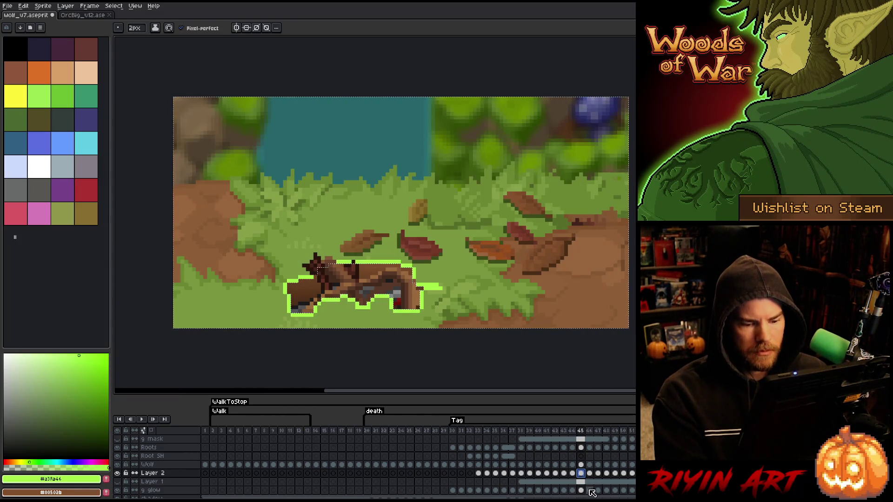
- On frame 46, expand the wolf selection outward, undo the change, and save wolf_v7
{"action": "left_click", "coordinate": [590, 473]}
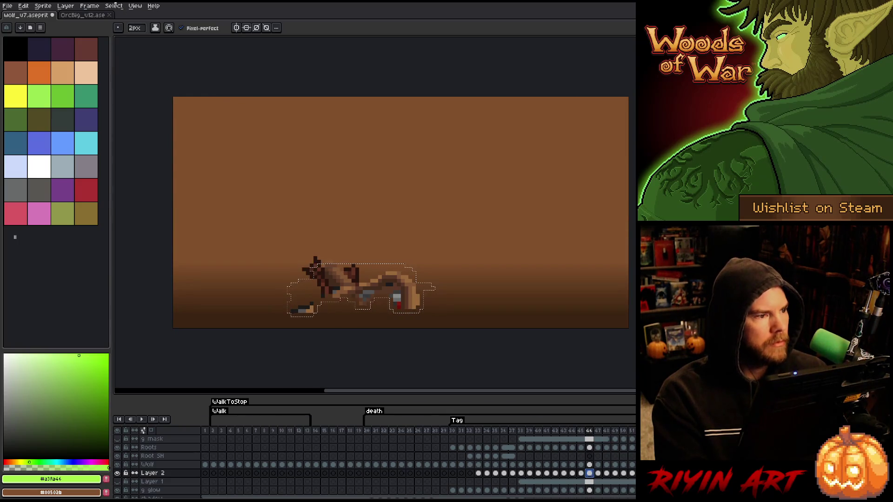
{"action": "left_click", "coordinate": [114, 5]}
{"action": "mouse_move", "coordinate": [158, 58]}
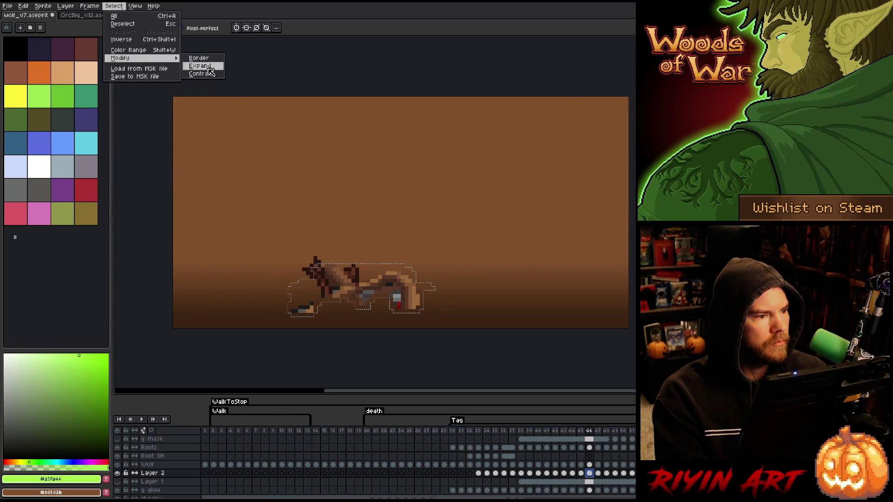
{"action": "left_click", "coordinate": [200, 65]}
{"action": "key", "text": "Return"}
{"action": "key", "text": "ctrl+a"}
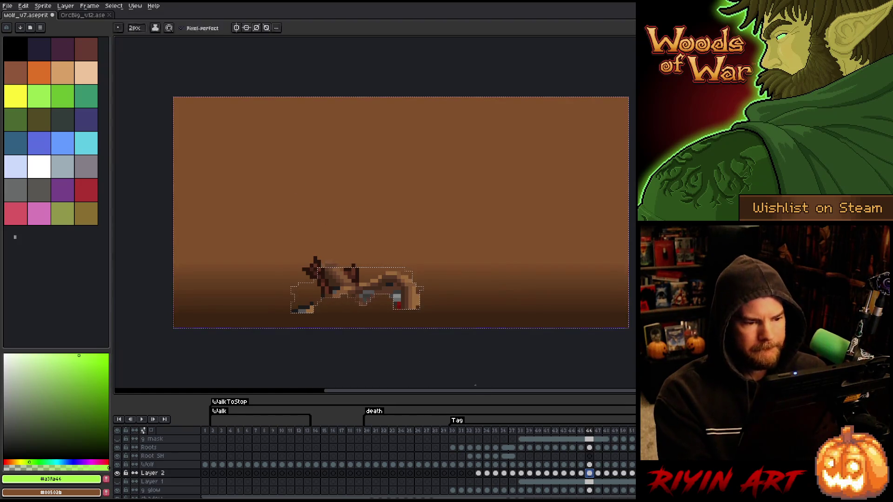
{"action": "key", "text": "ctrl+z"}
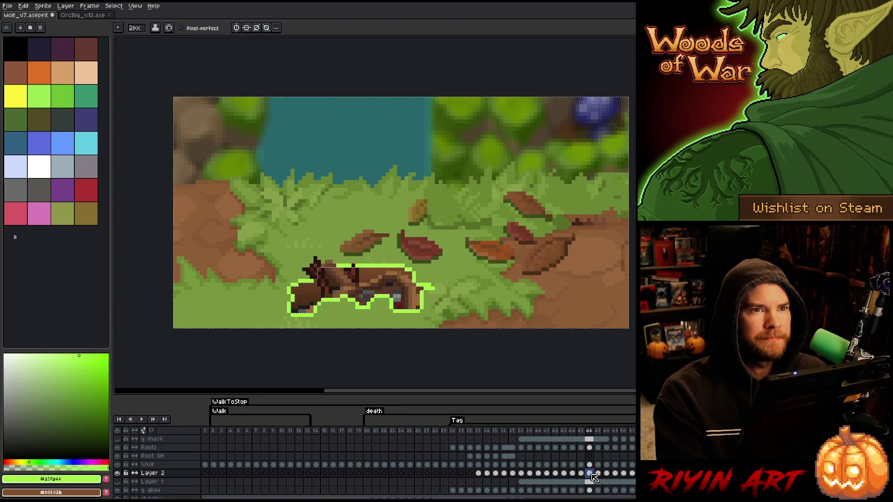
{"action": "key", "text": "ctrl+s"}
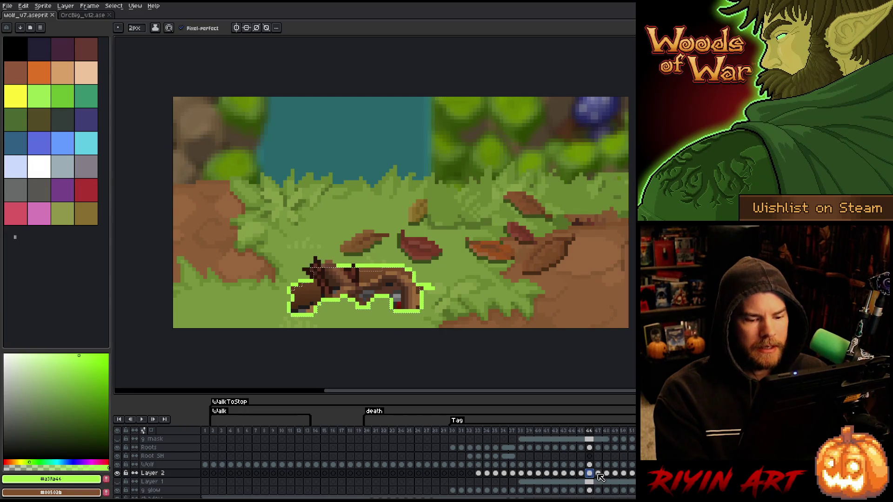
- On frame 47, contract the selection, invert it, and delete the brown cover to reveal the glow
{"action": "left_click", "coordinate": [598, 474]}
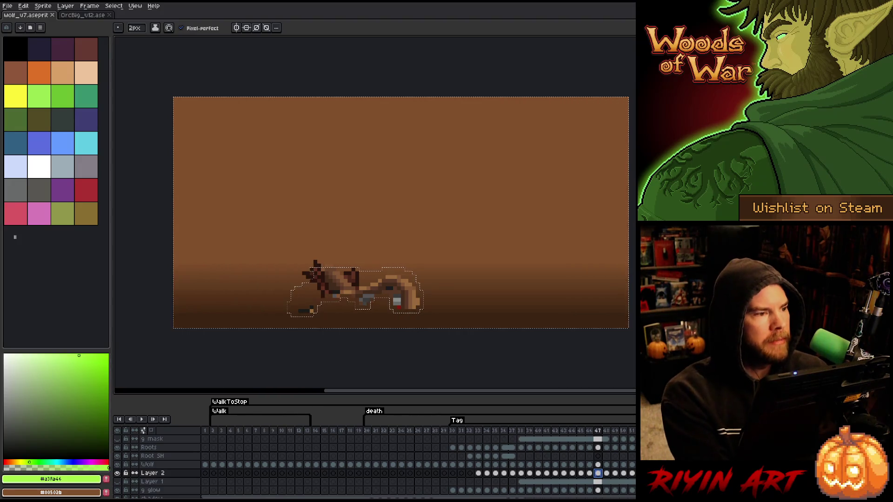
{"action": "left_click", "coordinate": [113, 6]}
{"action": "mouse_move", "coordinate": [139, 59]}
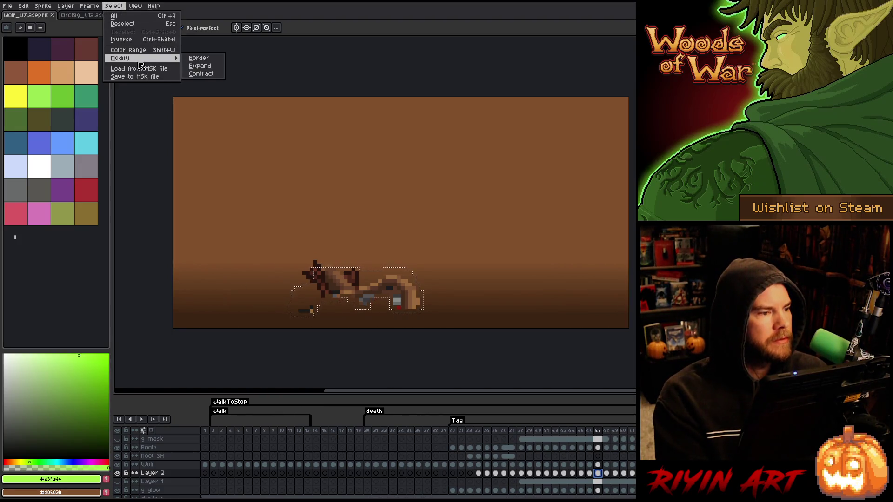
{"action": "left_click", "coordinate": [200, 74]}
{"action": "key", "text": "Return"}
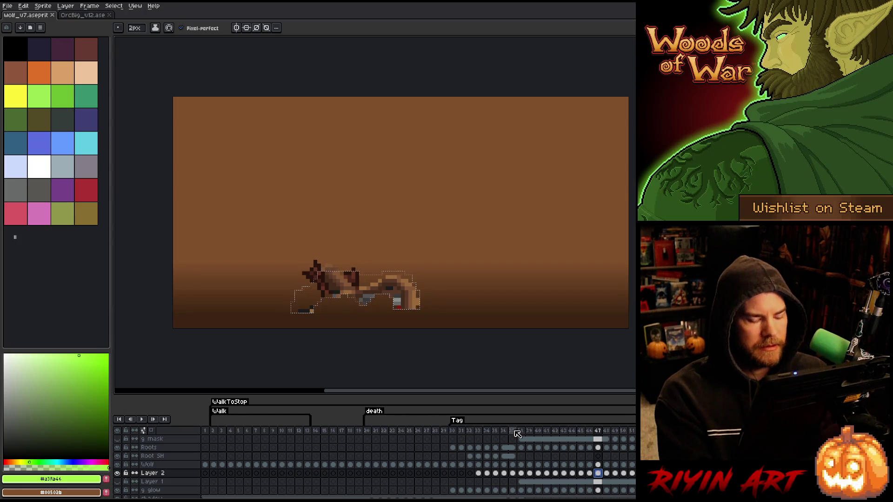
{"action": "key", "text": "ctrl+shift+i"}
{"action": "key", "text": "Delete"}
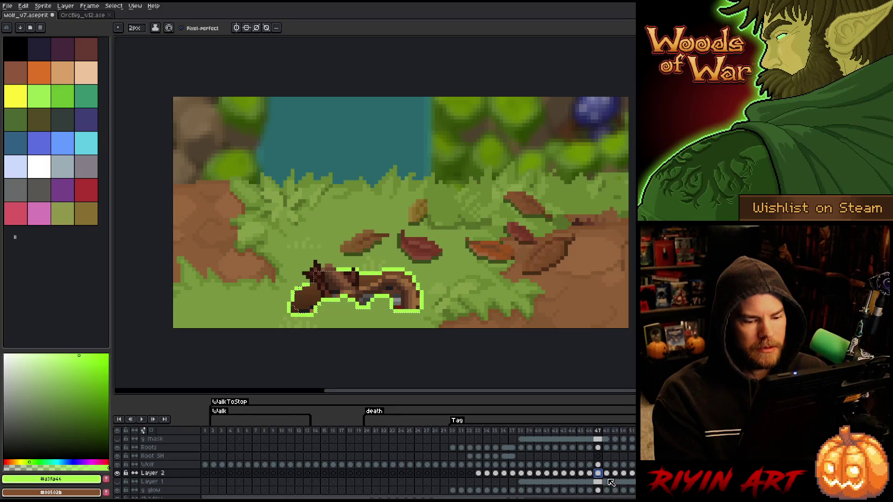
- On Layer 2 frame 48, contract the wolf selection by 1 and reveal the thinner glow
{"action": "left_click", "coordinate": [607, 474]}
{"action": "key", "text": "ctrl+shift+i"}
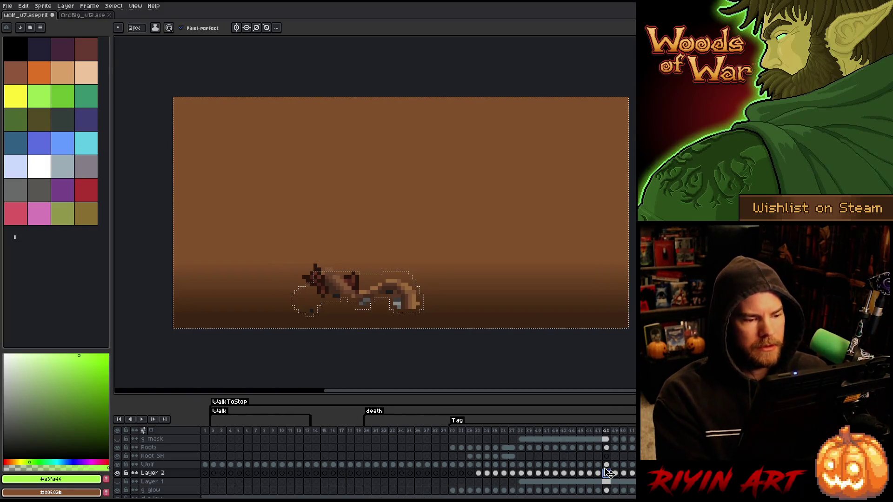
{"action": "left_click", "coordinate": [607, 473]}
{"action": "key", "text": "ctrl+shift+i"}
{"action": "left_click", "coordinate": [113, 5]}
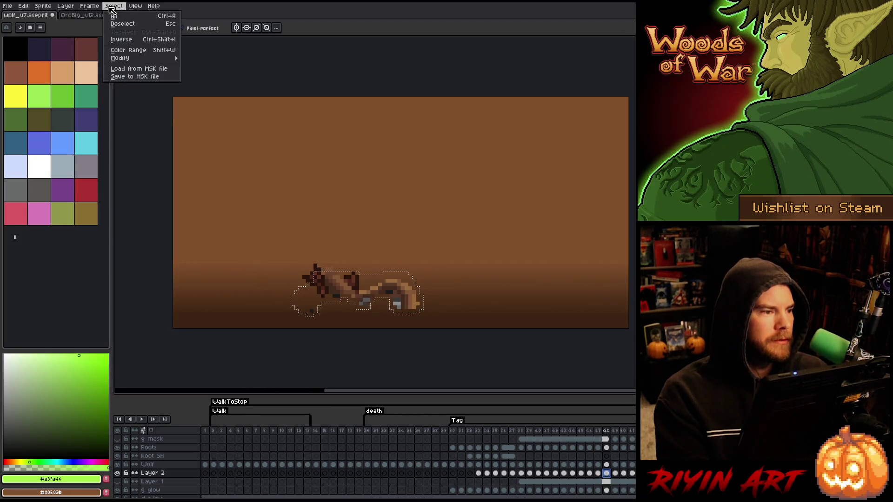
{"action": "mouse_move", "coordinate": [140, 58]}
{"action": "left_click", "coordinate": [199, 75]}
{"action": "type", "text": "1"}
{"action": "key", "text": "Return"}
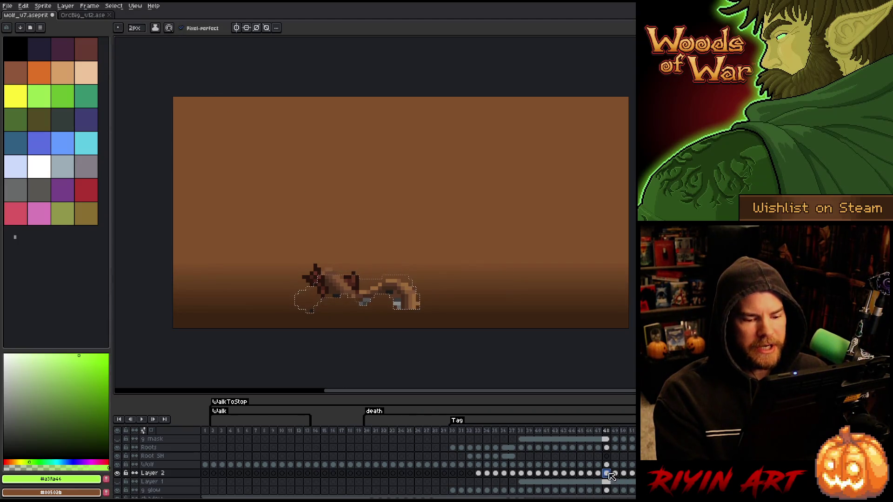
{"action": "left_click", "coordinate": [611, 475]}
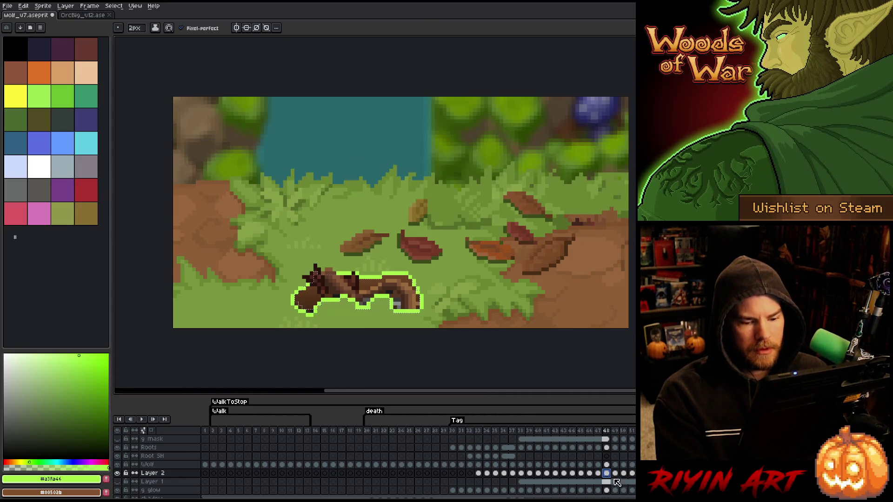
- On frame 49, contract and invert the wolf selection, staying on Layer 2
{"action": "left_click", "coordinate": [616, 474]}
{"action": "left_click", "coordinate": [113, 6]}
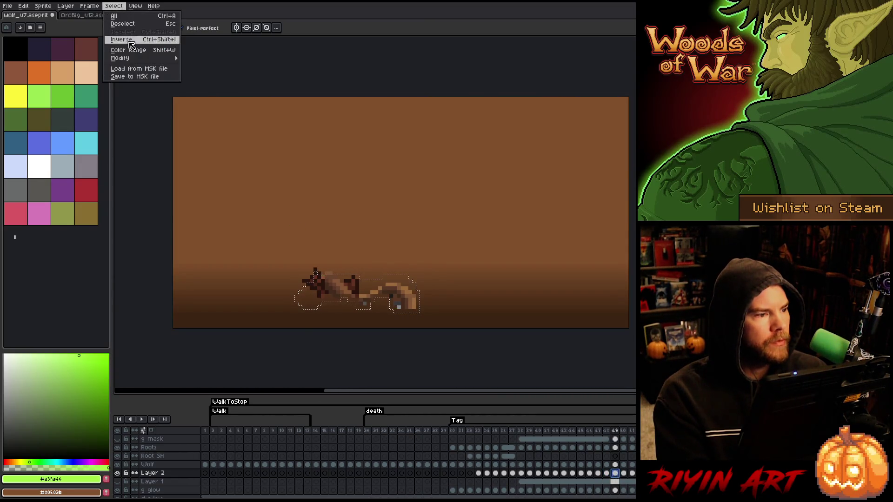
{"action": "mouse_move", "coordinate": [168, 60]}
{"action": "left_click", "coordinate": [217, 74]}
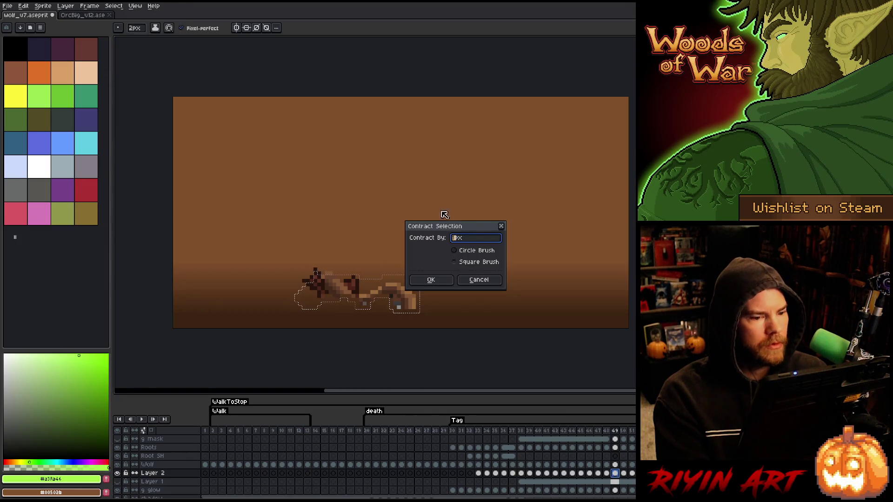
{"action": "left_click", "coordinate": [430, 280]}
{"action": "key", "text": "ctrl+shift+i"}
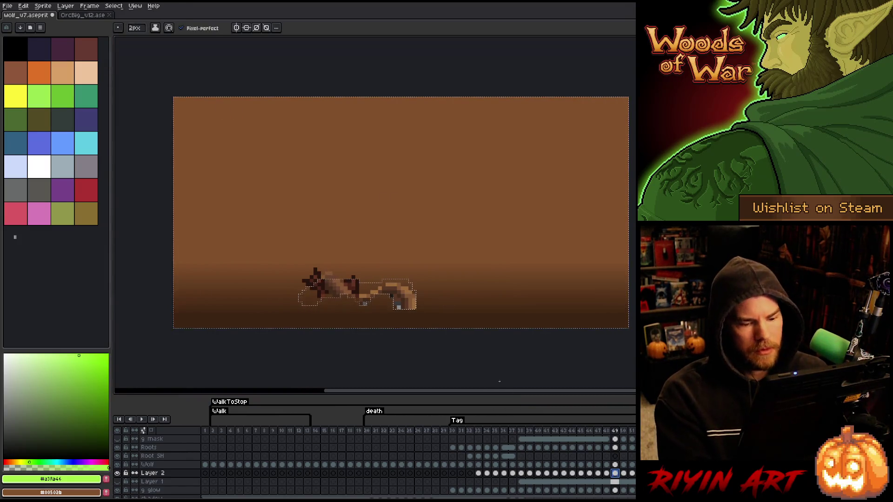
{"action": "left_click", "coordinate": [615, 465]}
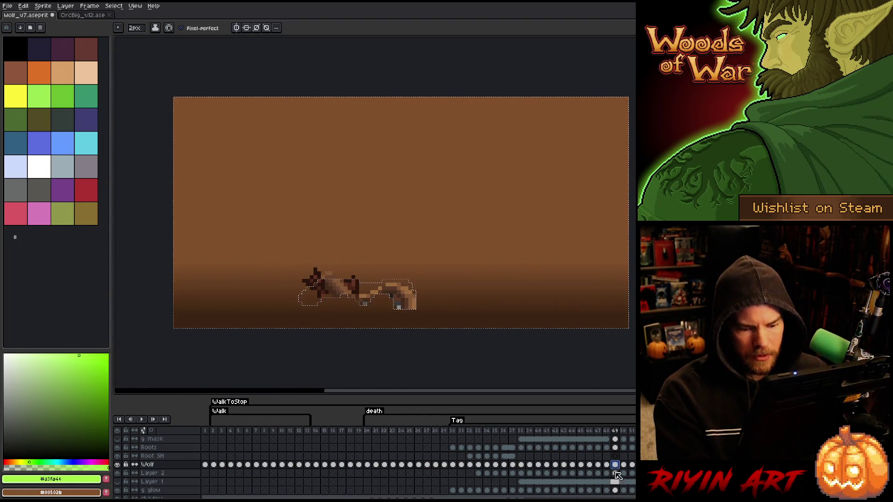
{"action": "left_click", "coordinate": [615, 473]}
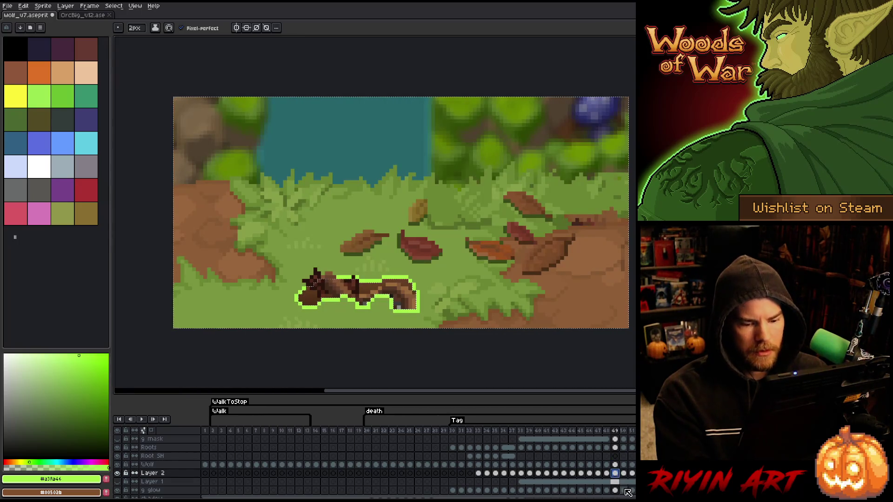
- On frame 50, contract the selection and clear the cover to reveal the thinner glow
{"action": "left_click", "coordinate": [624, 473]}
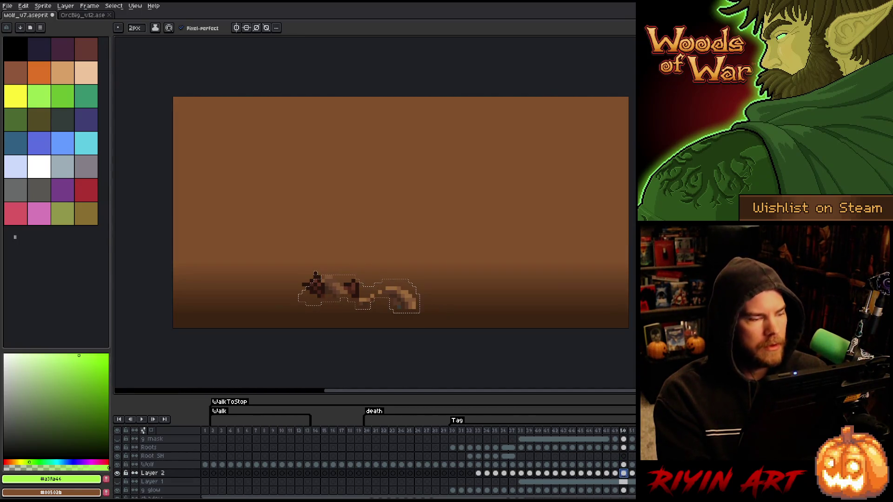
{"action": "left_click", "coordinate": [113, 6]}
{"action": "mouse_move", "coordinate": [140, 58]}
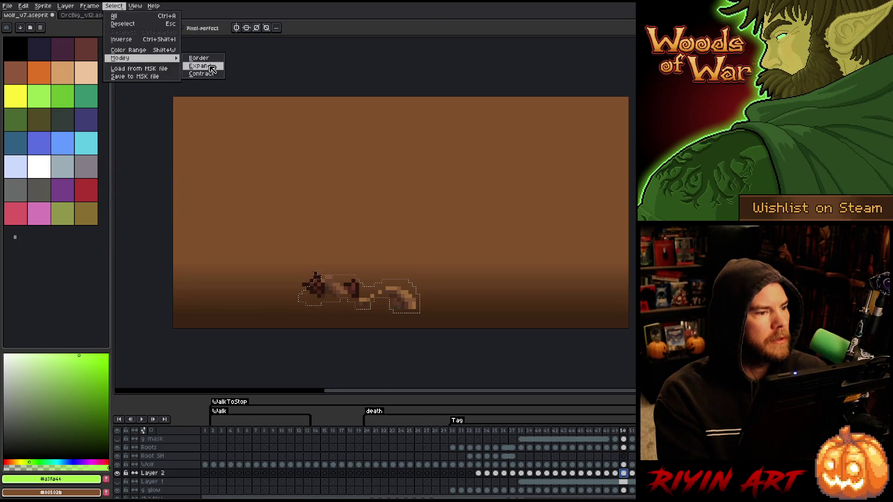
{"action": "left_click", "coordinate": [210, 74]}
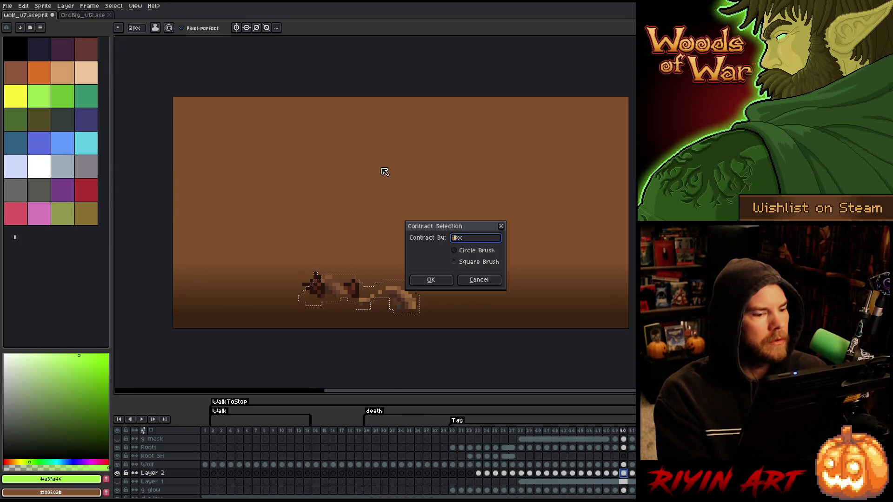
{"action": "left_click", "coordinate": [446, 278]}
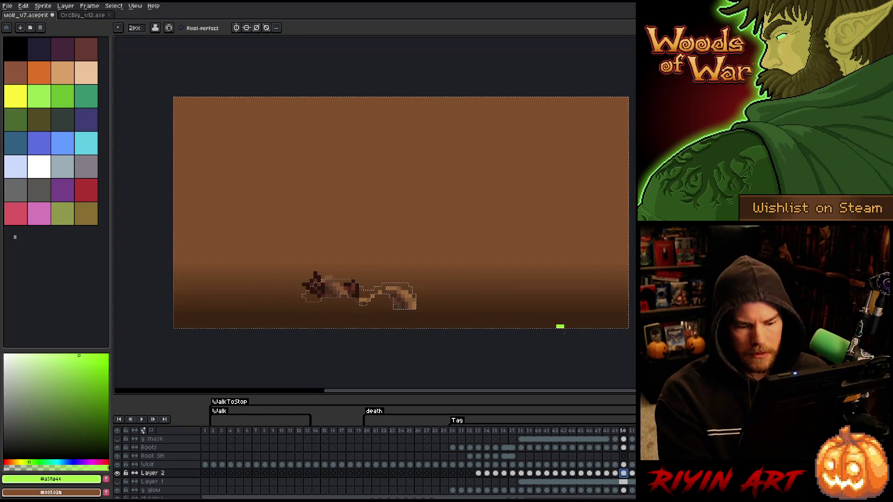
{"action": "left_click", "coordinate": [629, 478]}
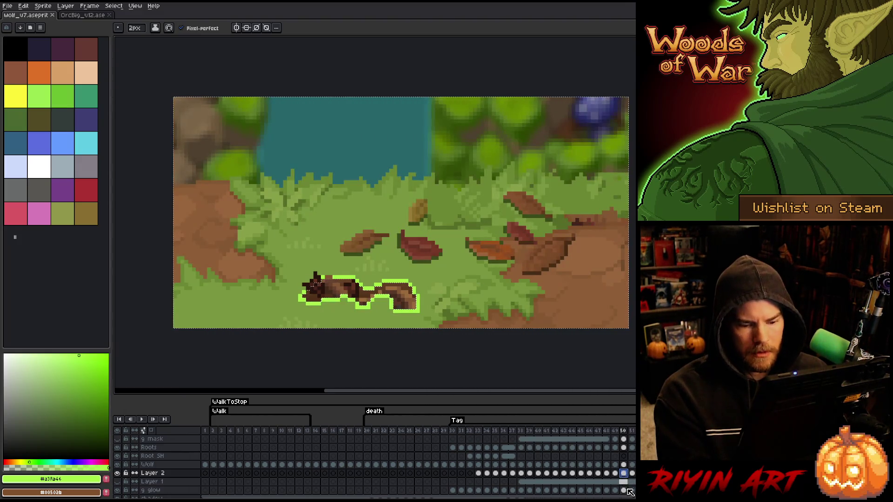
- On frame 51, contract the selection and delete the cover, then undo the erase
{"action": "left_click", "coordinate": [632, 474]}
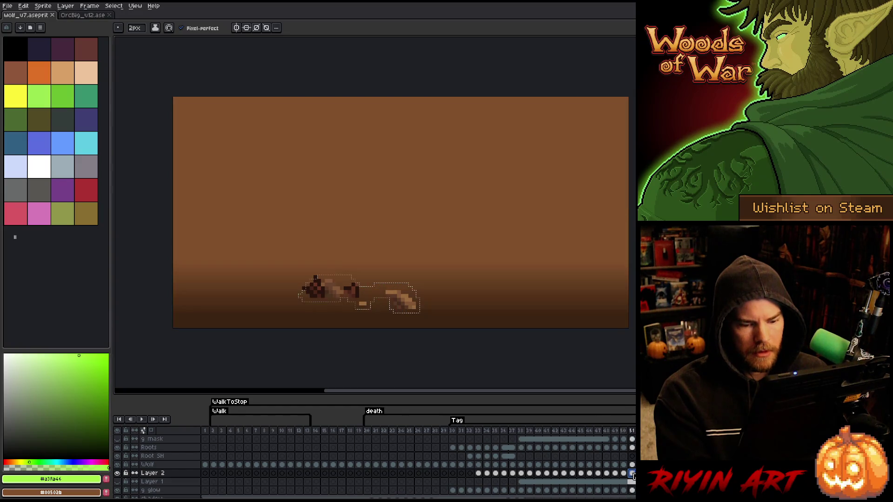
{"action": "left_click", "coordinate": [114, 6]}
{"action": "mouse_move", "coordinate": [140, 58]}
{"action": "left_click", "coordinate": [200, 74]}
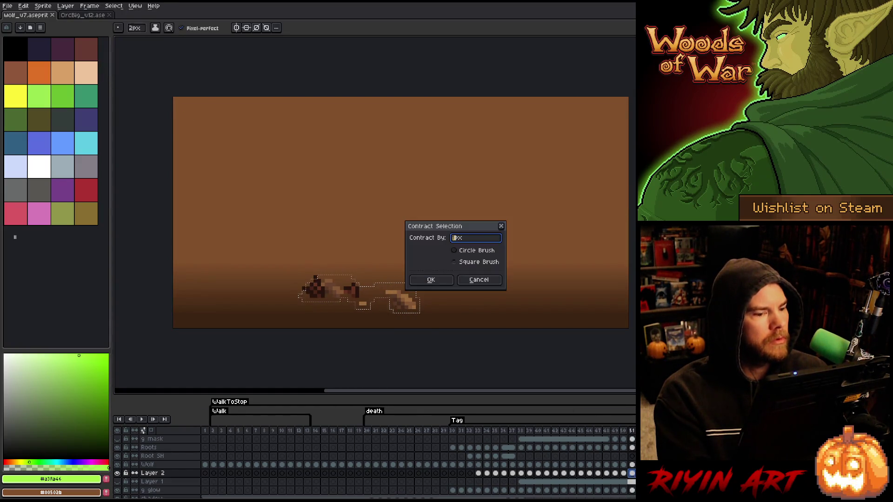
{"action": "left_click", "coordinate": [448, 281]}
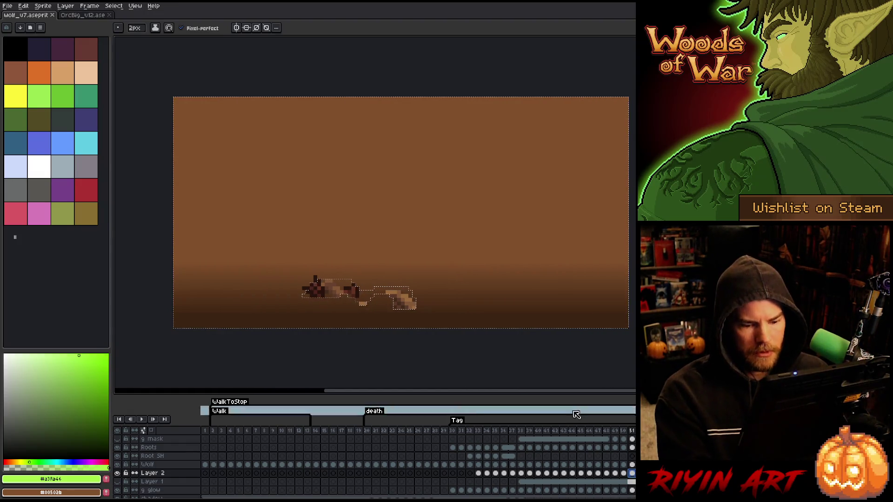
{"action": "key", "text": "Delete"}
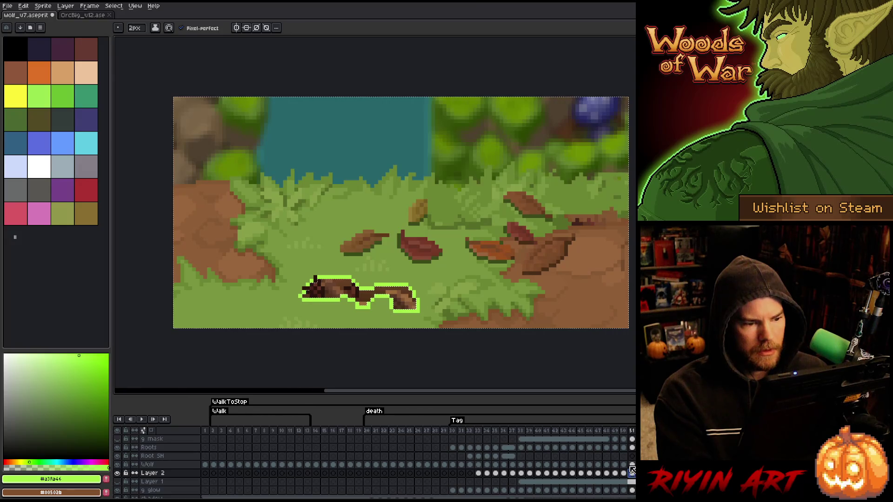
{"action": "key", "text": "ctrl+z"}
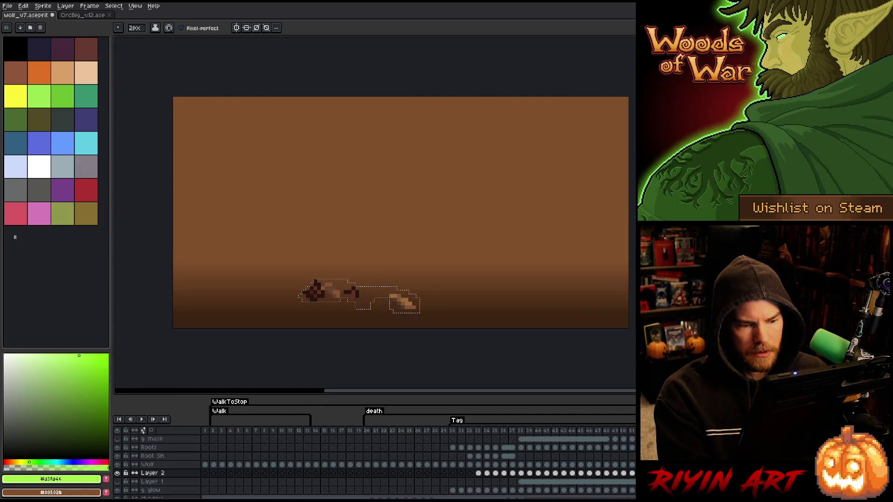
- Contract the frame 51 selection further
{"action": "left_click", "coordinate": [112, 6]}
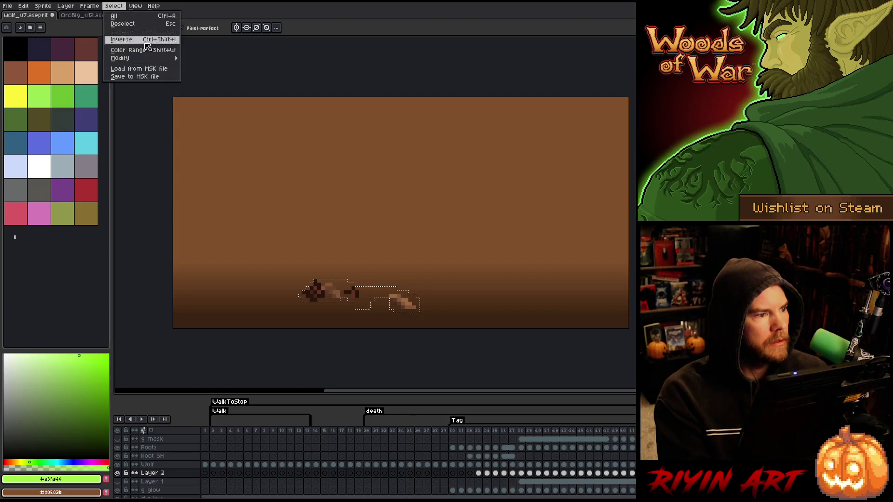
{"action": "mouse_move", "coordinate": [153, 58]}
{"action": "left_click", "coordinate": [216, 75]}
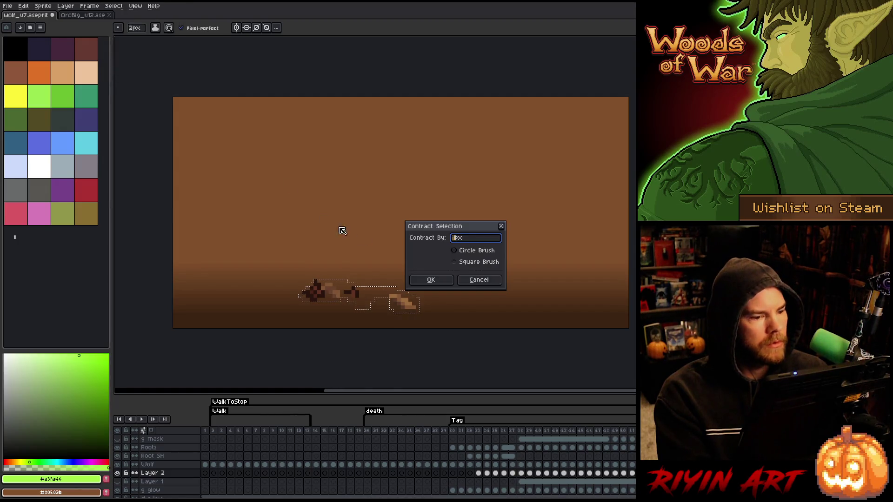
{"action": "left_click", "coordinate": [445, 279]}
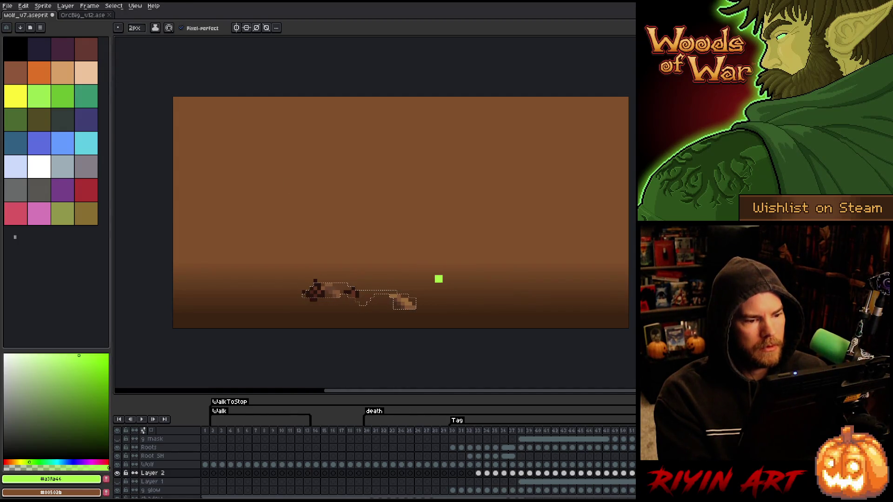
- Clear the cover around the thinner outline, then select the entire canvas
{"action": "left_click", "coordinate": [617, 430]}
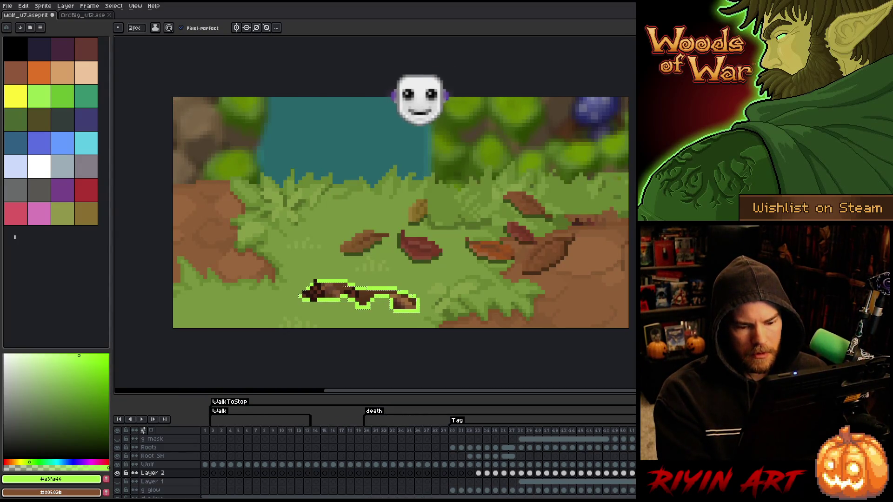
{"action": "left_click", "coordinate": [113, 5]}
{"action": "mouse_move", "coordinate": [175, 57]}
{"action": "key", "text": "Escape"}
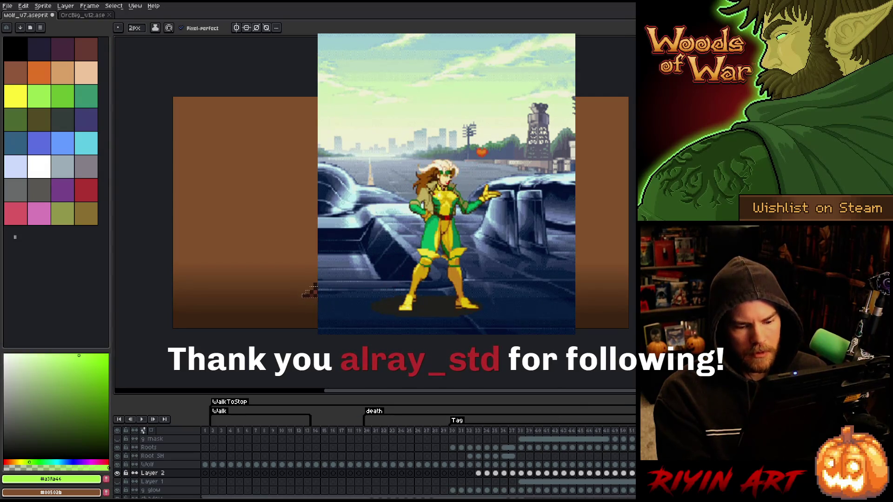
{"action": "key", "text": "ctrl+a"}
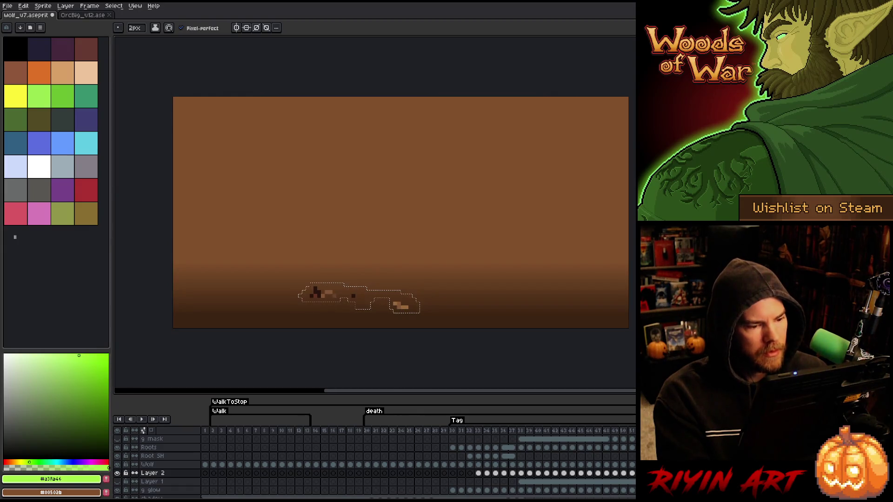
- Contract the selection twice to shrink the leftover outlines around the glow marks
{"action": "left_click", "coordinate": [113, 6]}
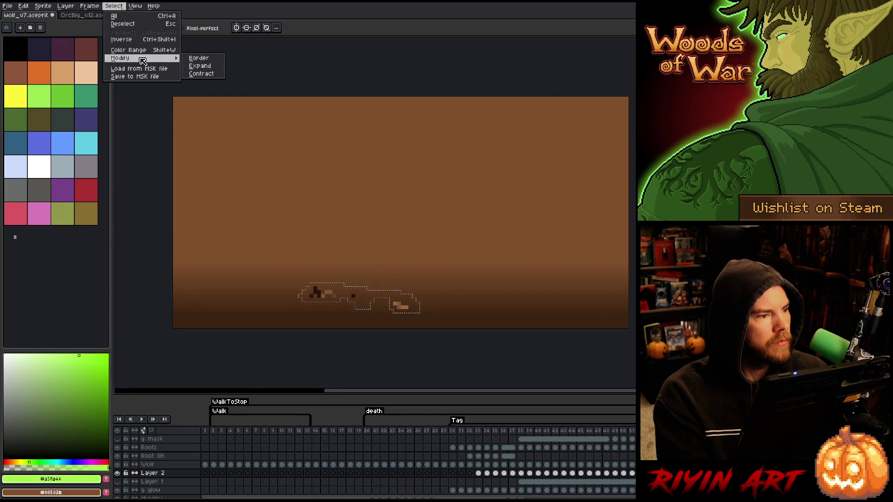
{"action": "left_click", "coordinate": [201, 76]}
{"action": "left_click", "coordinate": [446, 281]}
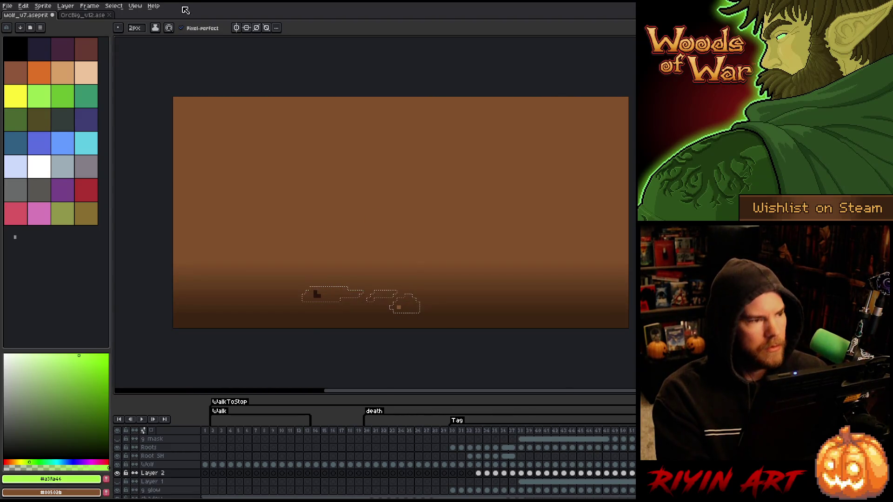
{"action": "left_click", "coordinate": [113, 6]}
{"action": "mouse_move", "coordinate": [145, 58]}
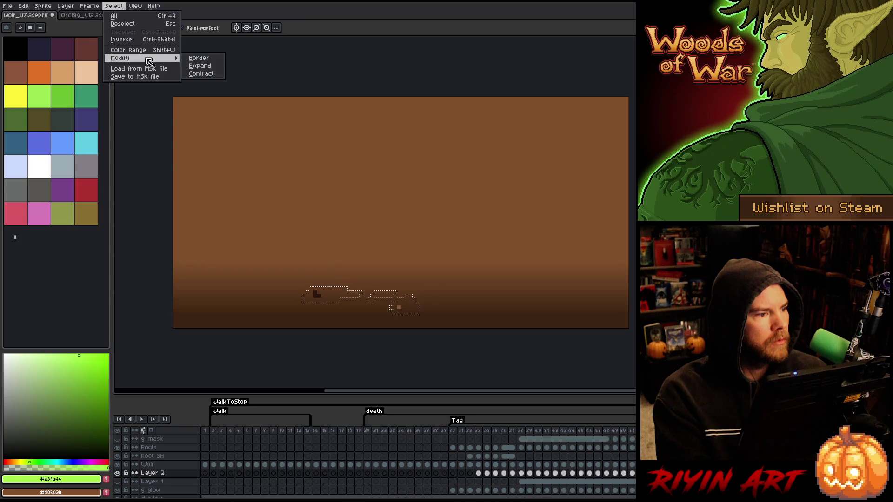
{"action": "left_click", "coordinate": [200, 75]}
{"action": "left_click", "coordinate": [438, 281]}
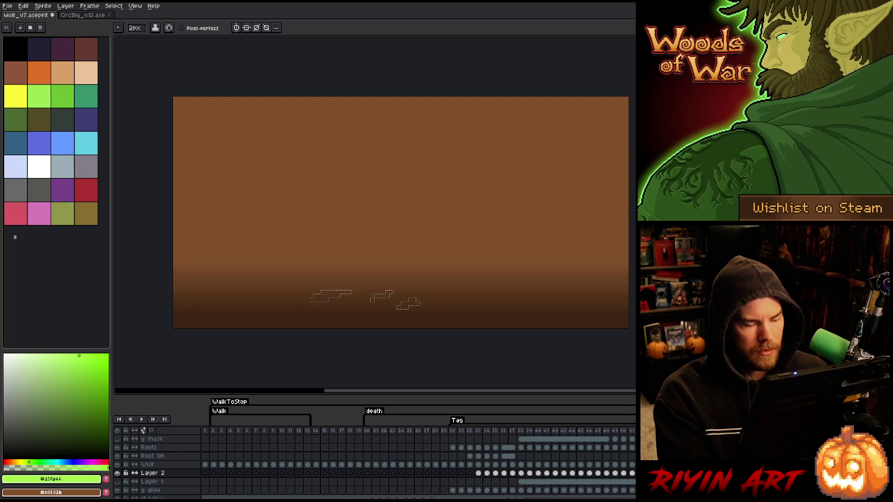
- Contract the selection once more, then show frame 30
{"action": "left_click", "coordinate": [122, 9]}
{"action": "mouse_move", "coordinate": [144, 57]}
{"action": "left_click", "coordinate": [201, 75]}
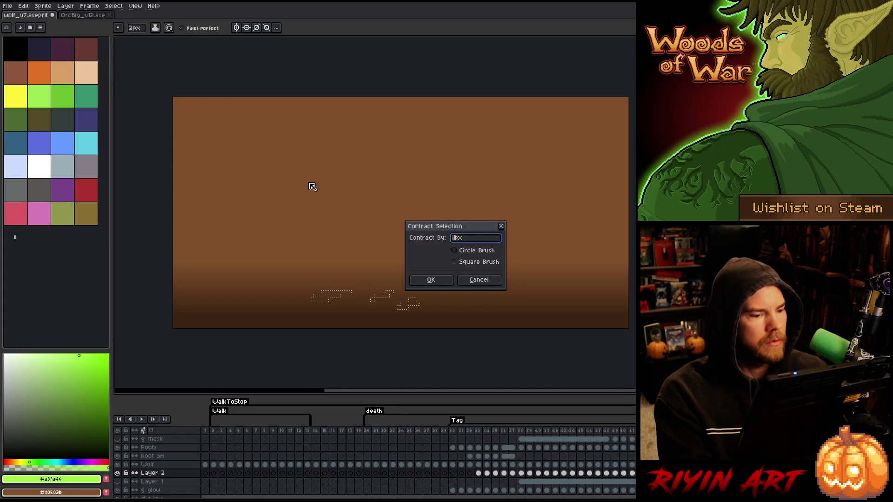
{"action": "left_click", "coordinate": [431, 279]}
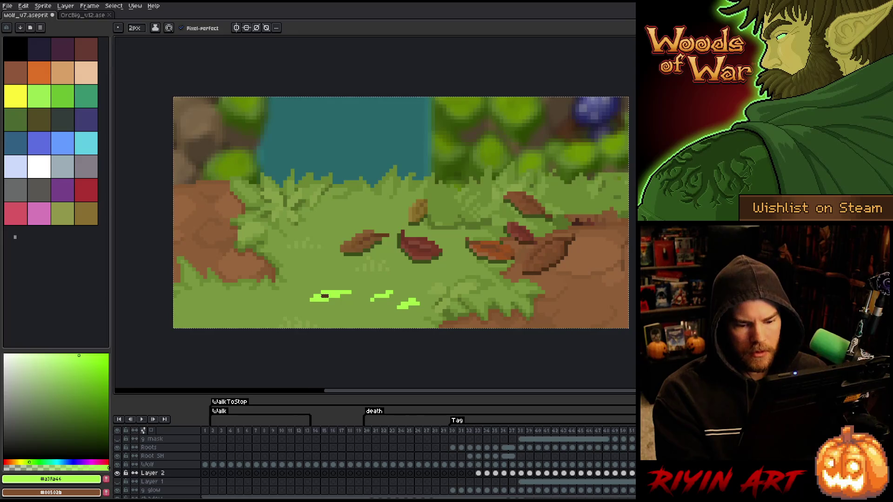
{"action": "left_click", "coordinate": [457, 430]}
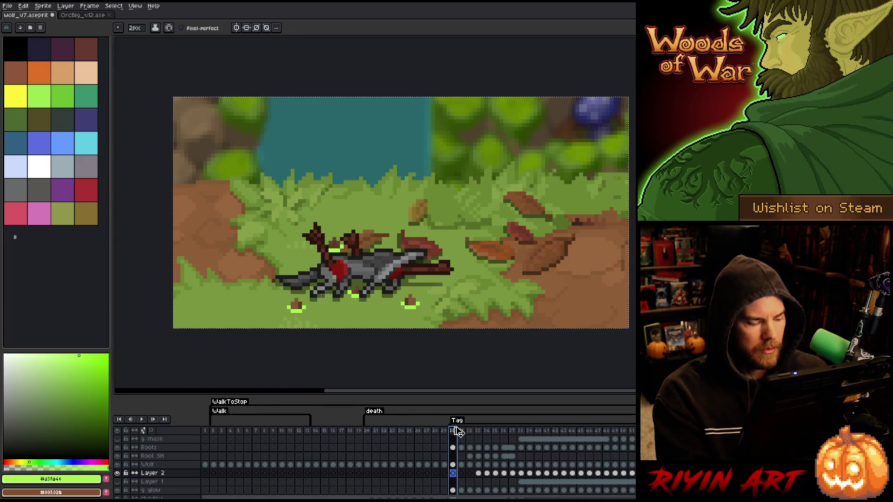
{"action": "key", "text": "Return"}
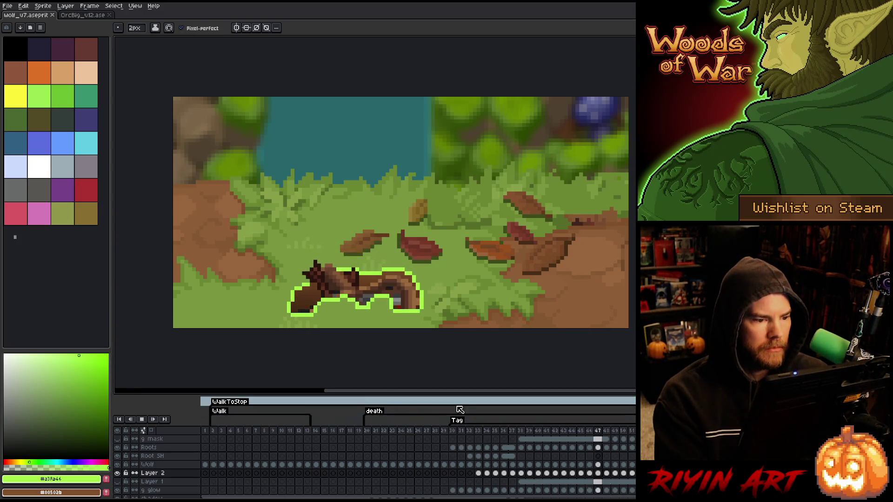
{"action": "key", "text": "Return"}
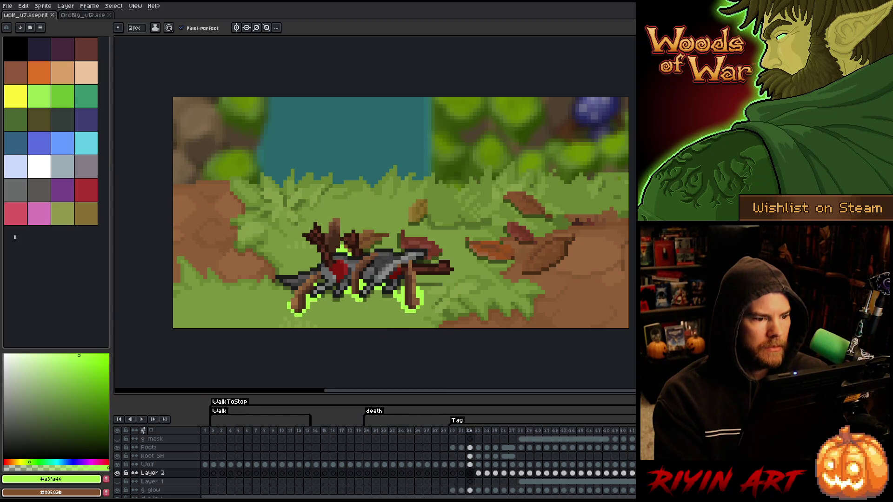
{"action": "key", "text": "Return"}
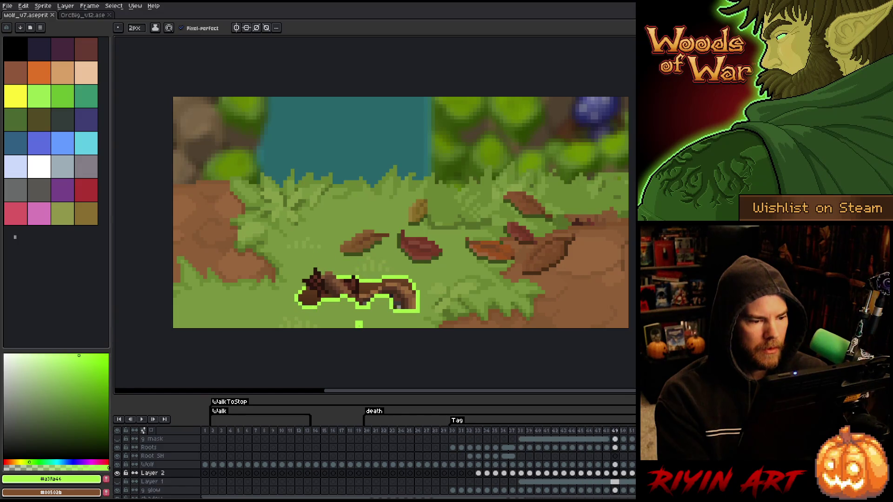
{"action": "scroll", "coordinate": [369, 349], "scroll_direction": "down", "scroll_amount": 4}
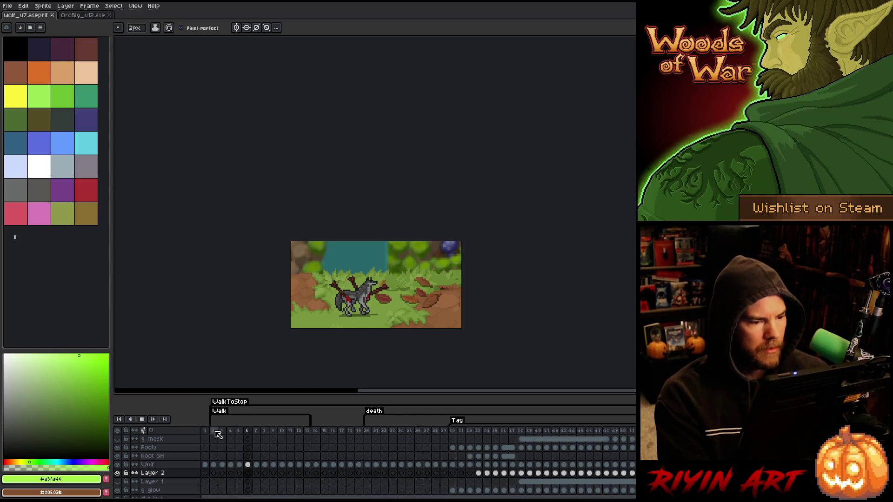
- Save the wolf file and replay the animation, stopping at frame 49
{"action": "key", "text": "ctrl+s"}
{"action": "scroll", "coordinate": [357, 307], "scroll_direction": "up", "scroll_amount": 5}
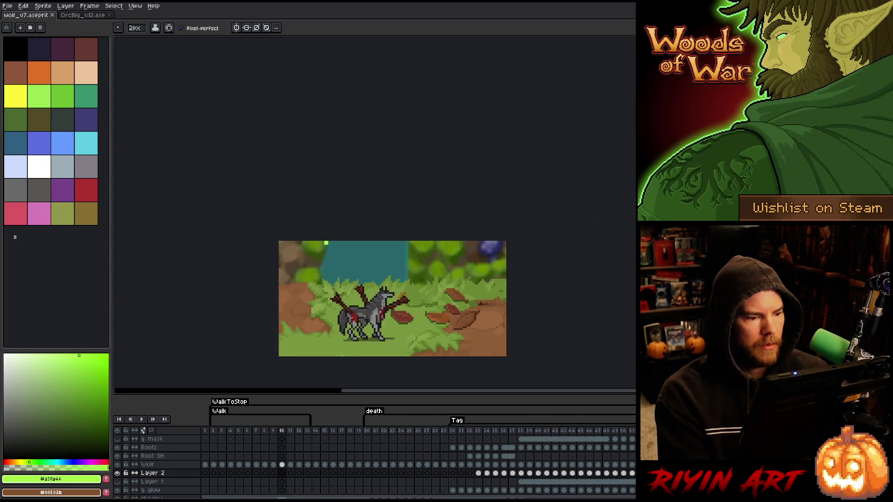
{"action": "key", "text": "Return"}
{"action": "scroll", "coordinate": [335, 247], "scroll_direction": "down", "scroll_amount": 2}
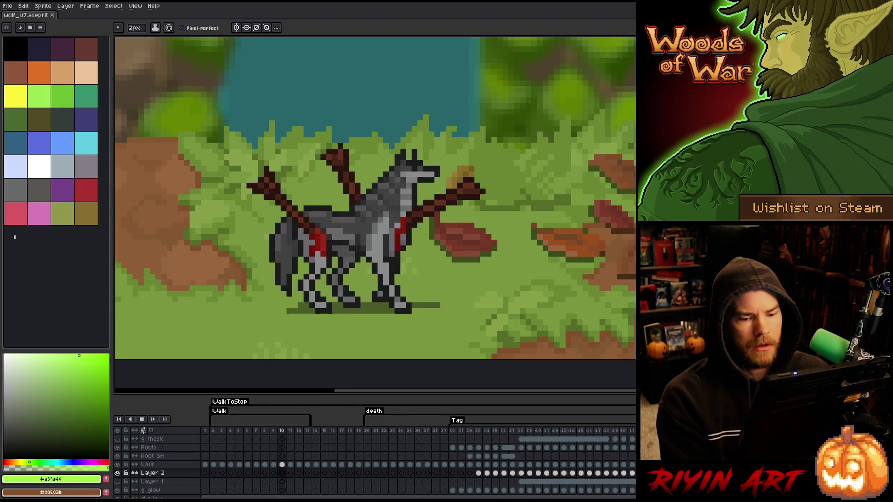
{"action": "left_click", "coordinate": [616, 432]}
- Flip between the final frames to compare the wolf's sinking poses
{"action": "key", "text": "Left"}
{"action": "key", "text": "Left"}
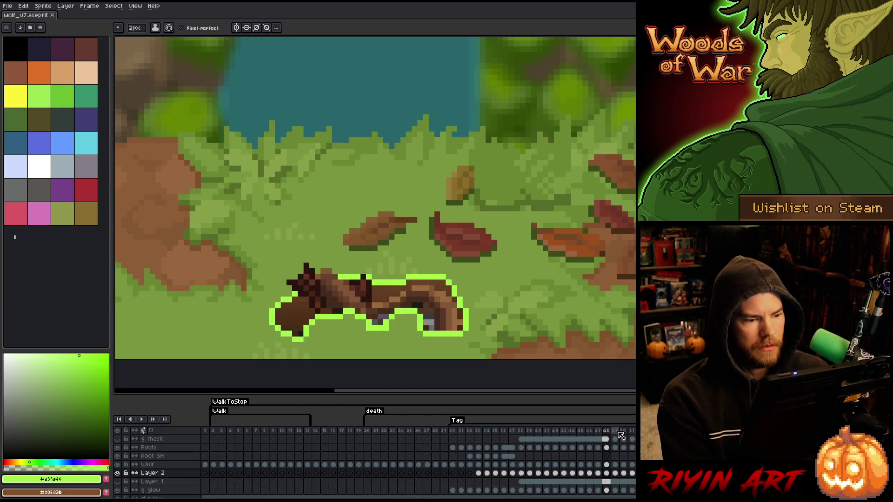
{"action": "key", "text": "Right"}
{"action": "key", "text": "Right"}
{"action": "key", "text": "Right"}
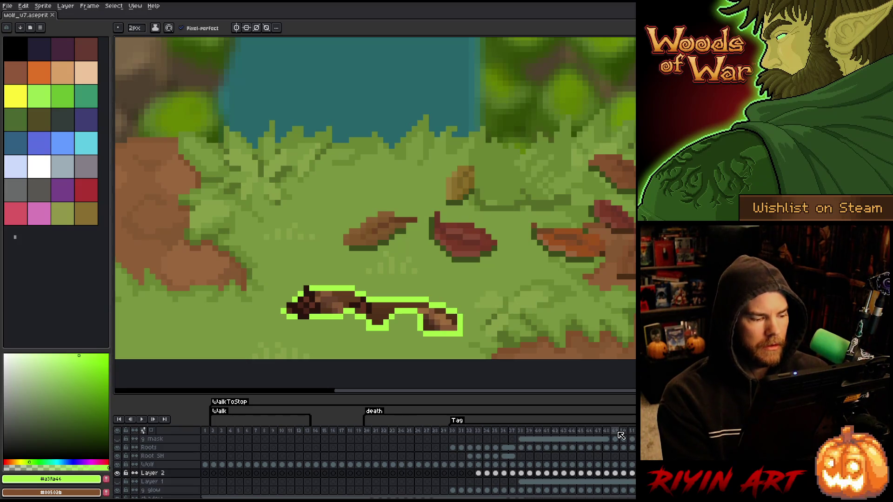
{"action": "key", "text": "Right"}
{"action": "key", "text": "Right"}
{"action": "key", "text": "Right"}
{"action": "key", "text": "Left"}
{"action": "key", "text": "Left"}
{"action": "key", "text": "Left"}
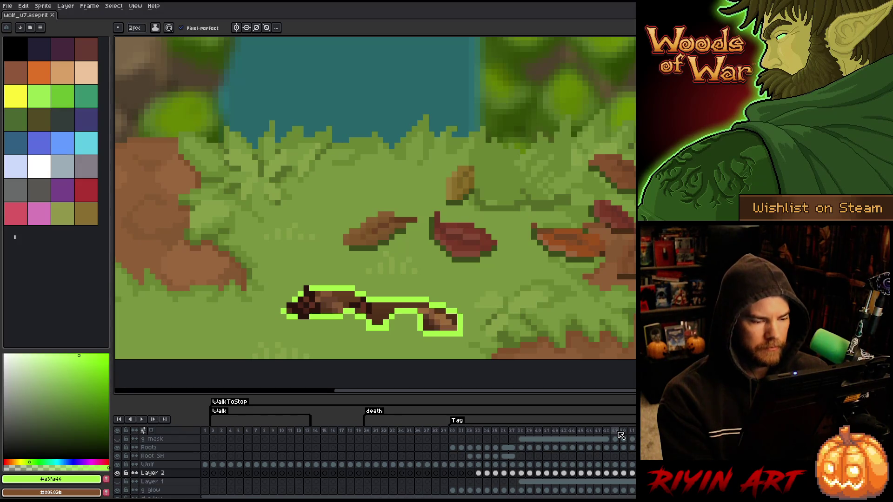
{"action": "key", "text": "Left"}
{"action": "key", "text": "Right"}
{"action": "key", "text": "Left"}
{"action": "key", "text": "Right"}
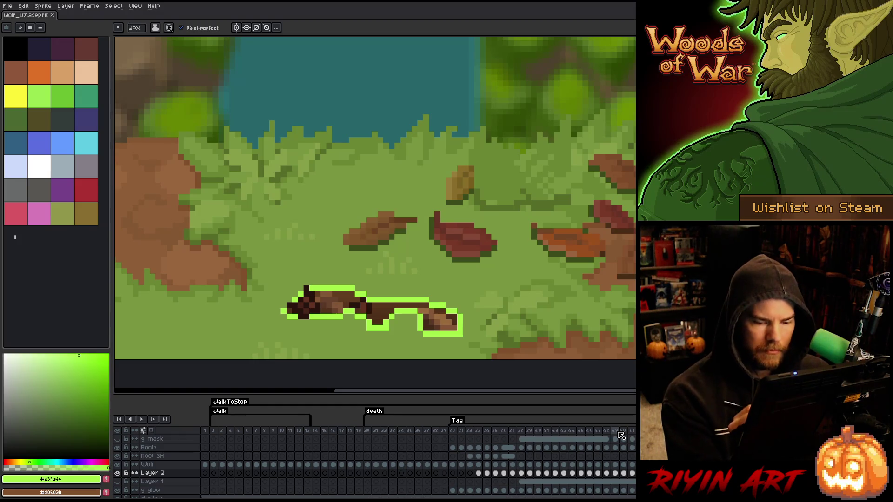
- Select the pencil and step through the glow layer's frames to check the glow
{"action": "key", "text": "Up"}
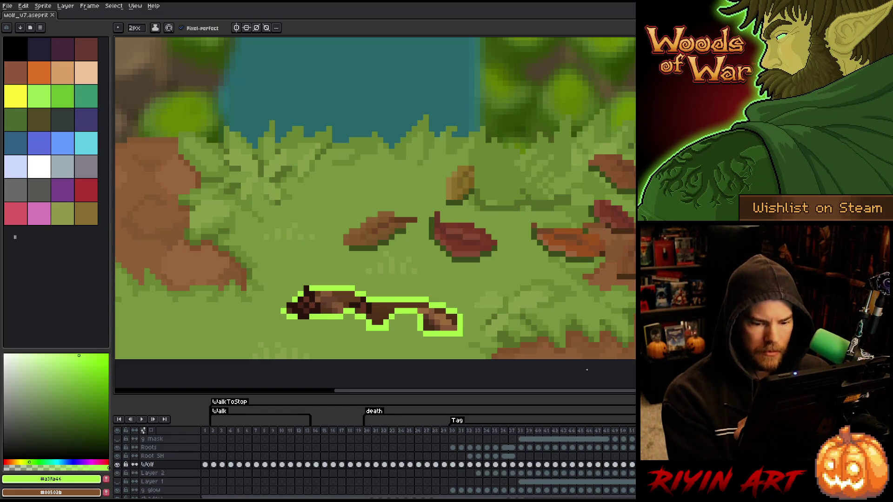
{"action": "key", "text": "b"}
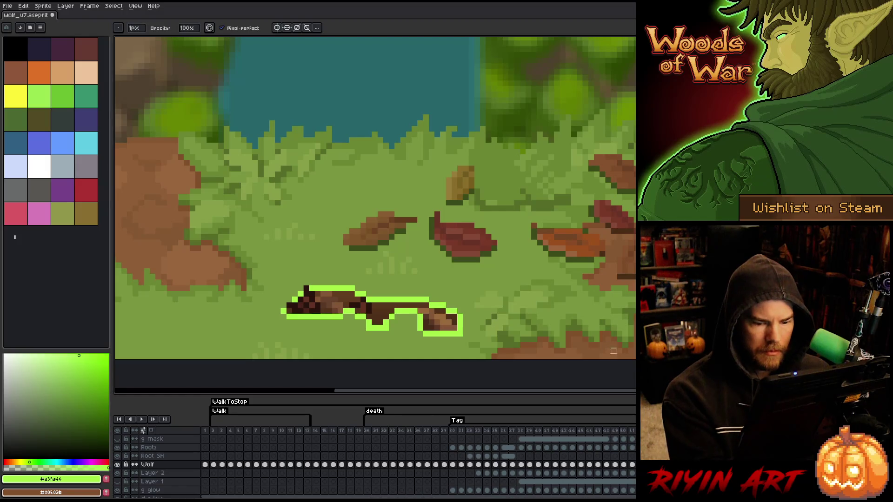
{"action": "key", "text": "Down"}
{"action": "key", "text": "Down"}
{"action": "key", "text": "Down"}
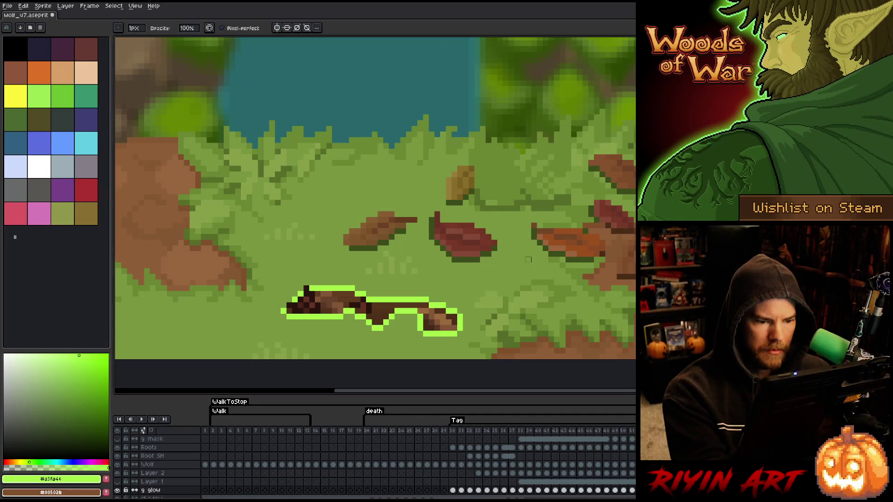
{"action": "key", "text": "Right"}
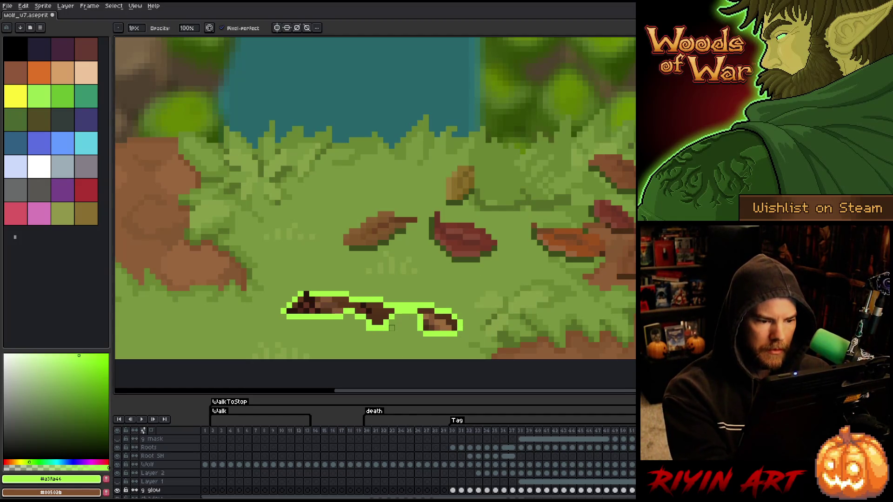
{"action": "key", "text": "Right"}
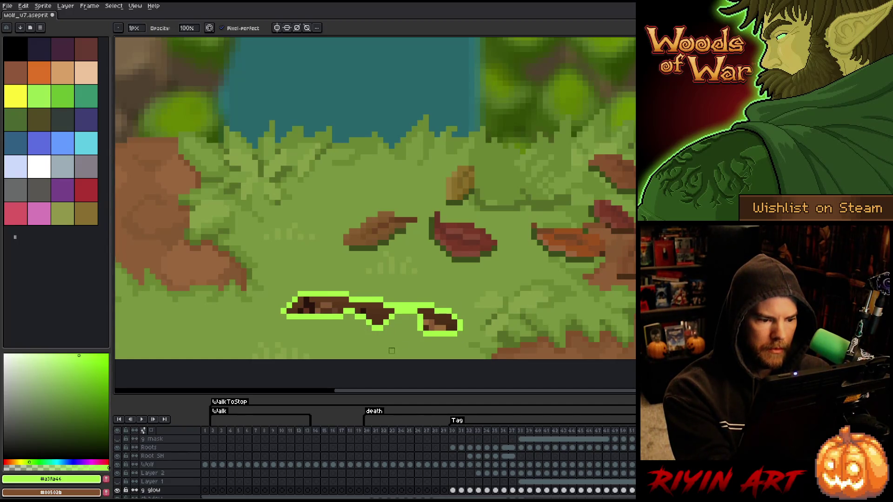
{"action": "key", "text": "Right"}
{"action": "key", "text": "Right"}
{"action": "key", "text": "Left"}
{"action": "key", "text": "Right"}
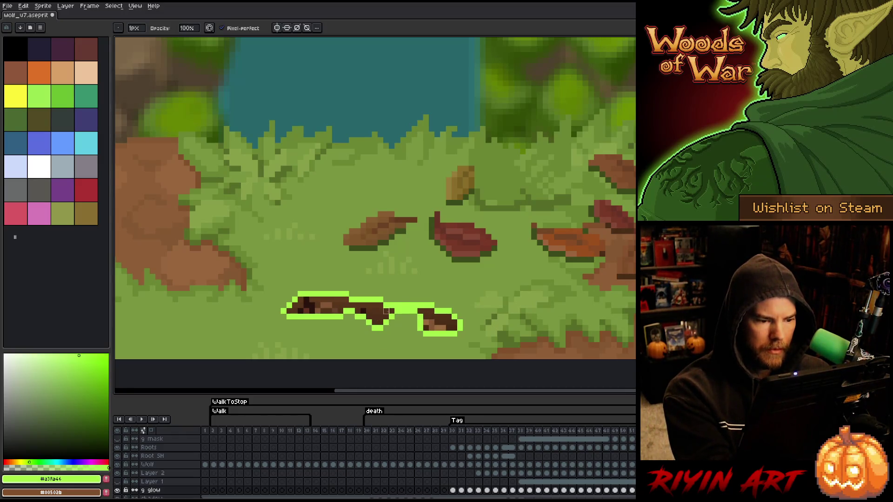
- Paint a dark brown pixel on the wolf, then turn on automatic layer picking to select Layer 2
{"action": "key", "text": "Up"}
{"action": "key", "text": "Up"}
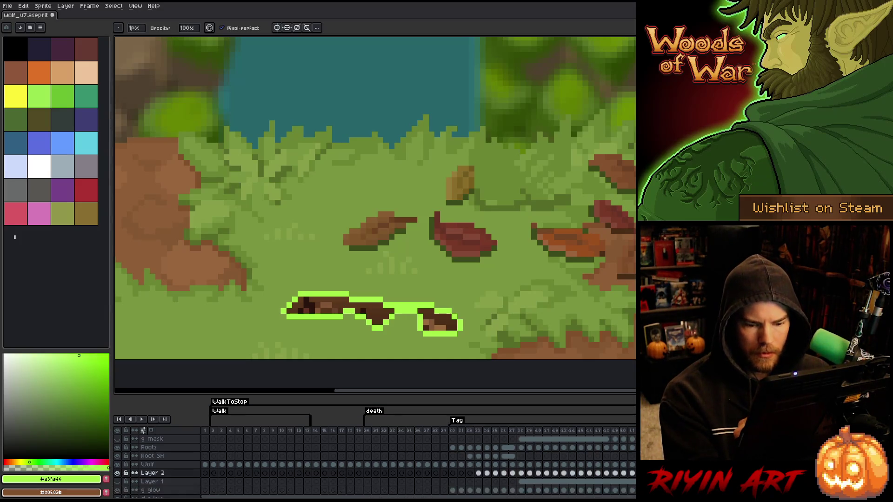
{"action": "left_click", "coordinate": [380, 321]}
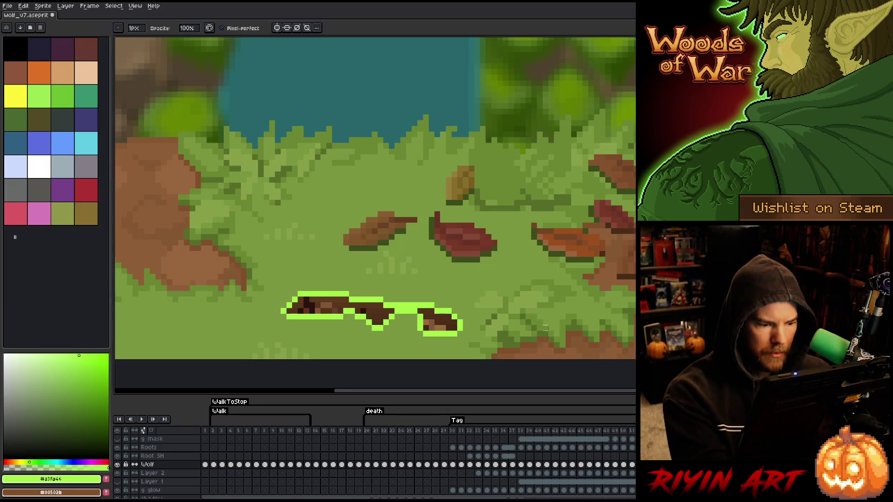
{"action": "key", "text": "Up"}
{"action": "key", "text": "Up"}
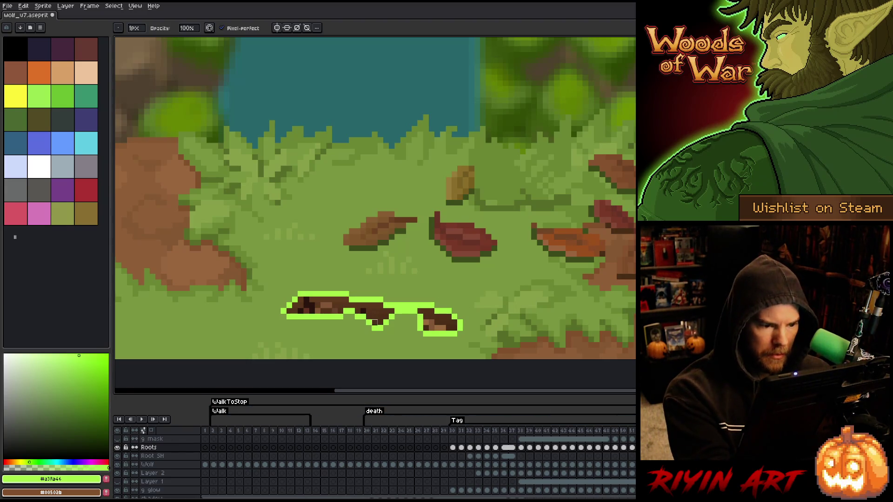
{"action": "key", "text": "v"}
{"action": "left_click", "coordinate": [139, 28]}
{"action": "left_click", "coordinate": [380, 325]}
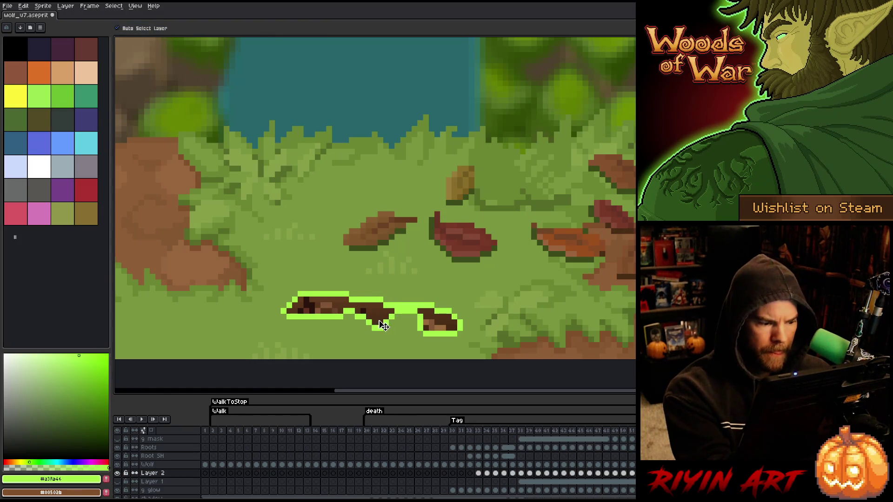
- Return to the pencil and check the glow on the next frame, picking the Roots layer and Layer 2
{"action": "key", "text": "b"}
{"action": "key", "text": "Down"}
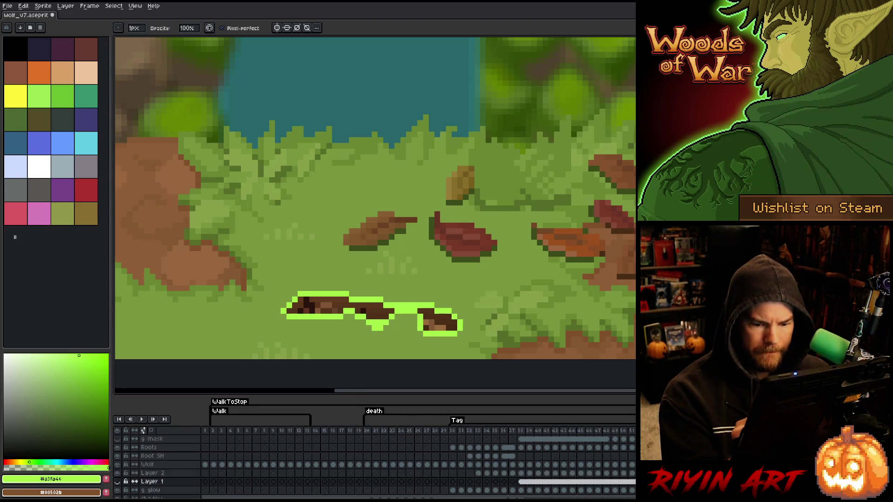
{"action": "key", "text": "Up"}
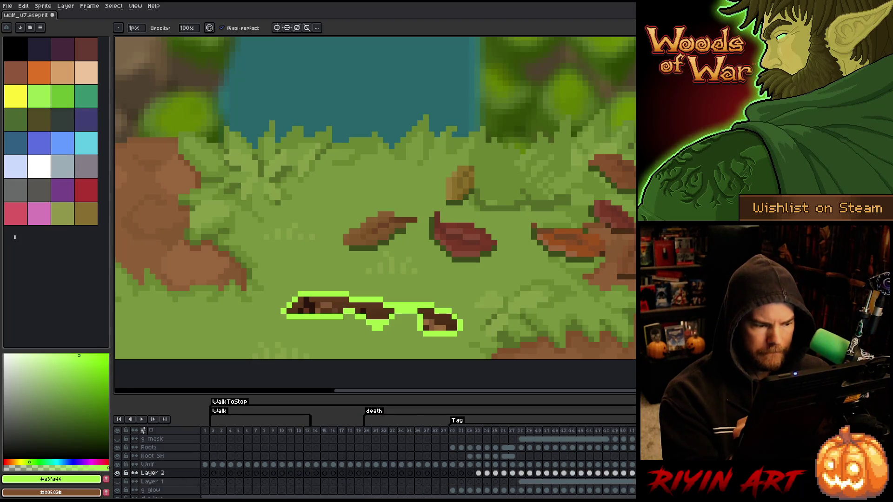
{"action": "key", "text": "Down"}
{"action": "key", "text": "Down"}
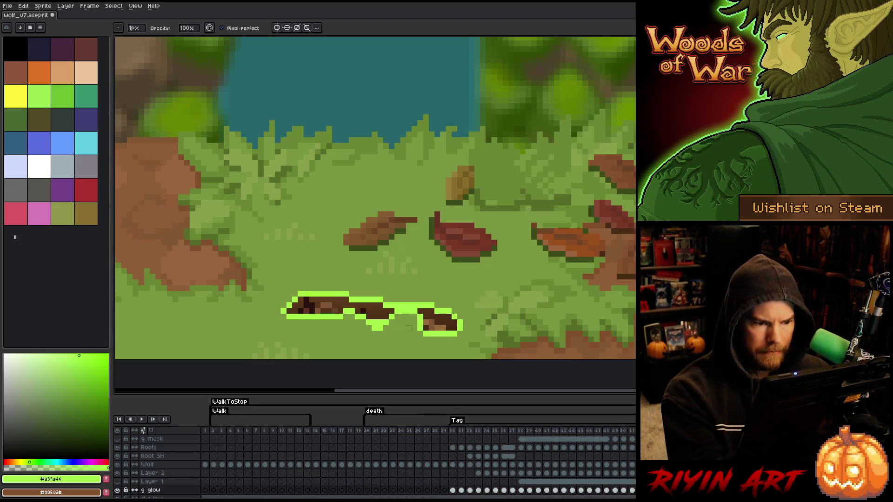
{"action": "key", "text": "Right"}
{"action": "key", "text": "Right"}
{"action": "key", "text": "Right"}
{"action": "key", "text": "Right"}
{"action": "key", "text": "Right"}
{"action": "key", "text": "Right"}
{"action": "key", "text": "Right"}
{"action": "key", "text": "Right"}
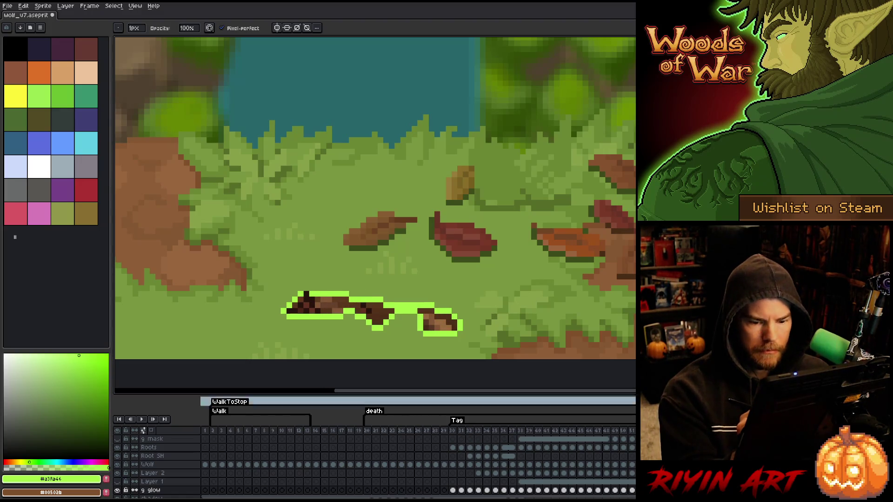
{"action": "left_click", "coordinate": [375, 310], "text": "ctrl"}
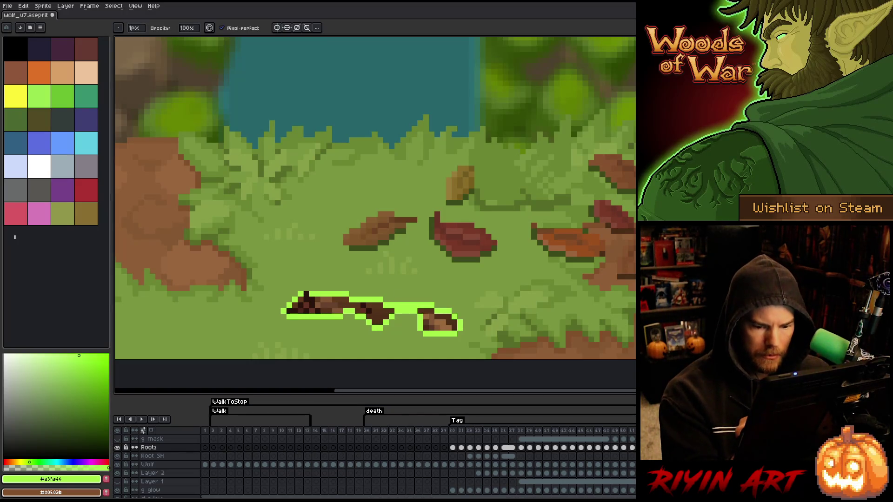
{"action": "left_click", "coordinate": [374, 317], "text": "ctrl"}
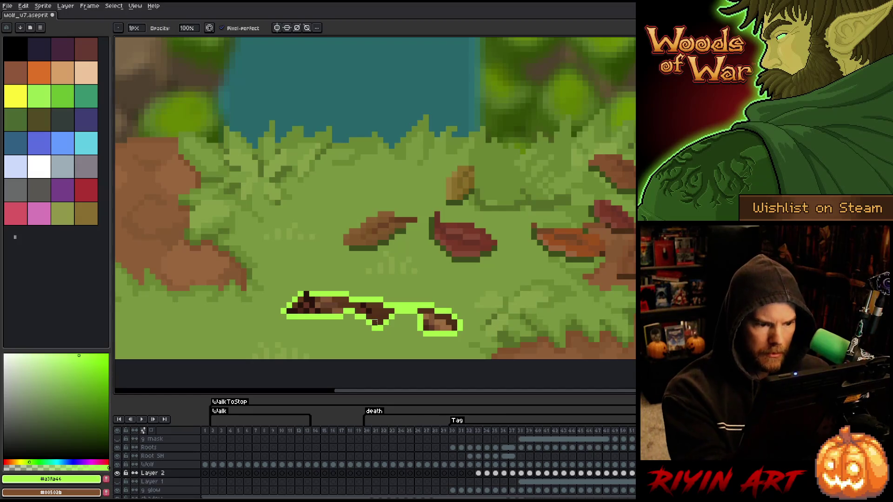
- Compare Layer 2 against the glow layer, save the file, and return to the glow layer
{"action": "key", "text": "alt+Down"}
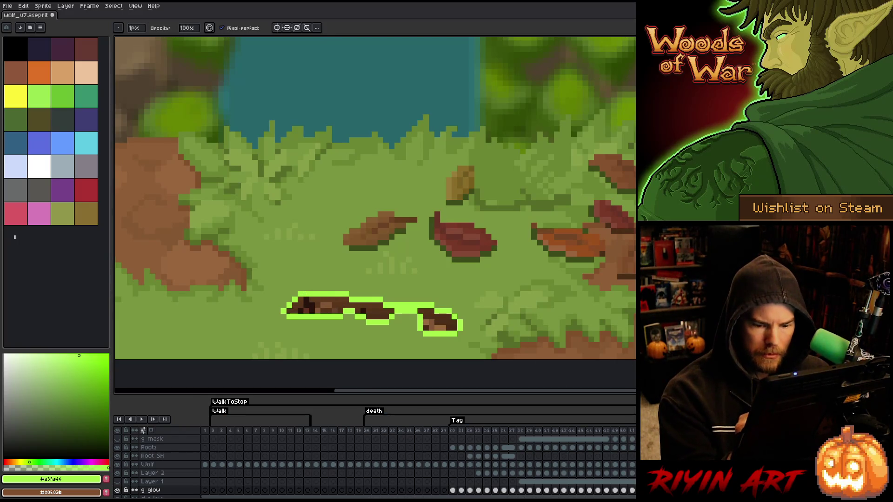
{"action": "key", "text": "alt+Up"}
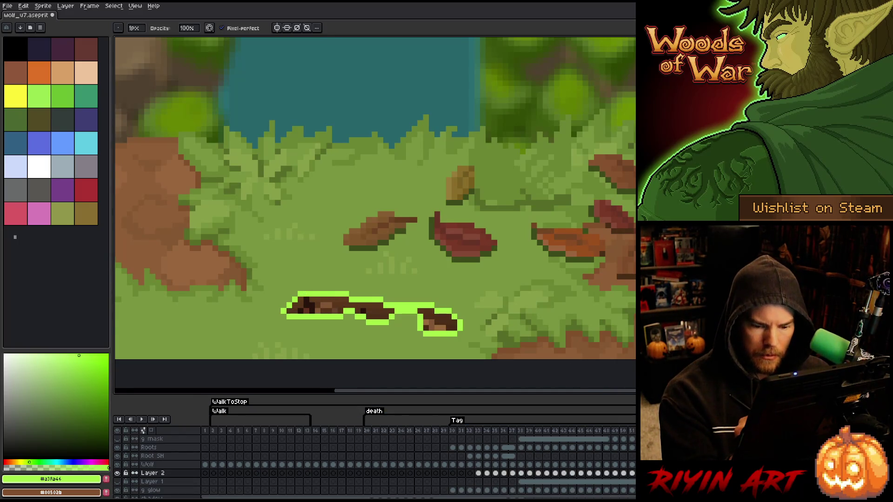
{"action": "key", "text": "alt+Down"}
{"action": "key", "text": "alt+Down"}
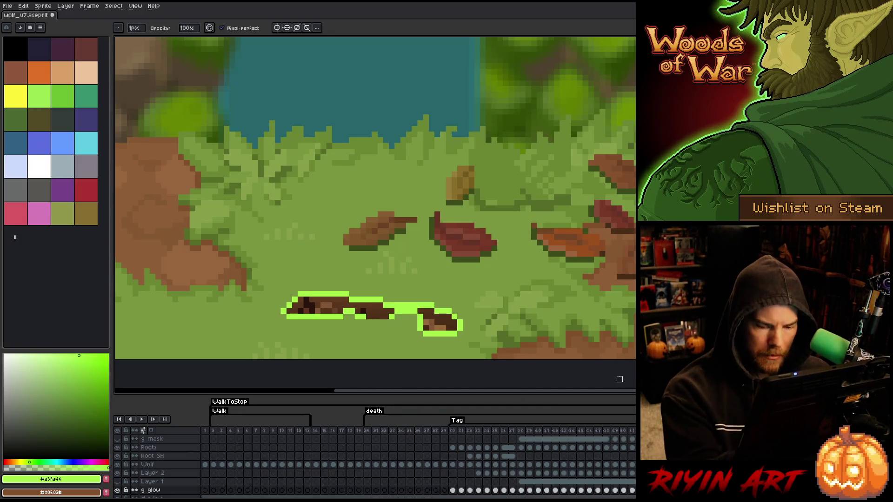
{"action": "key", "text": "alt+Up"}
{"action": "key", "text": "alt+Up"}
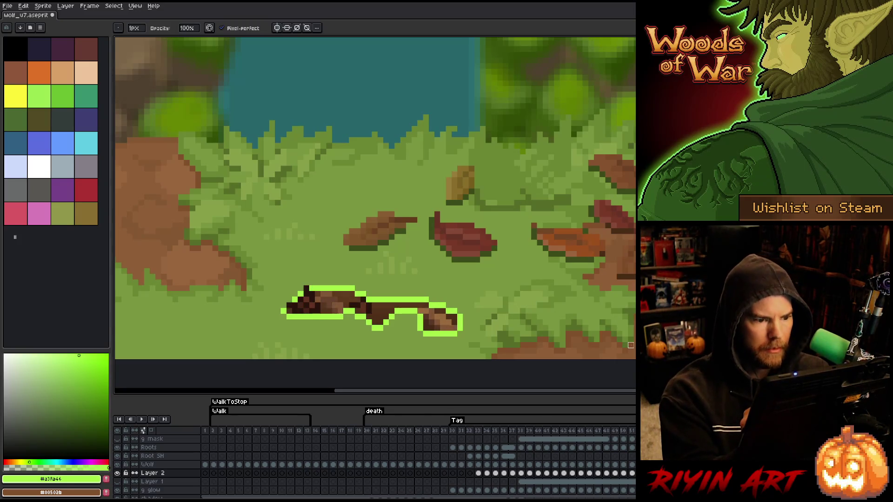
{"action": "key", "text": "ctrl+s"}
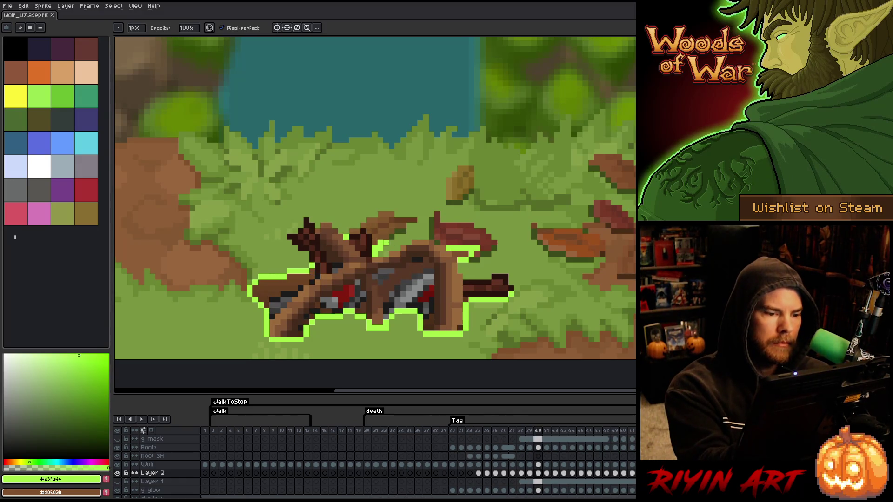
{"action": "left_click", "coordinate": [154, 490]}
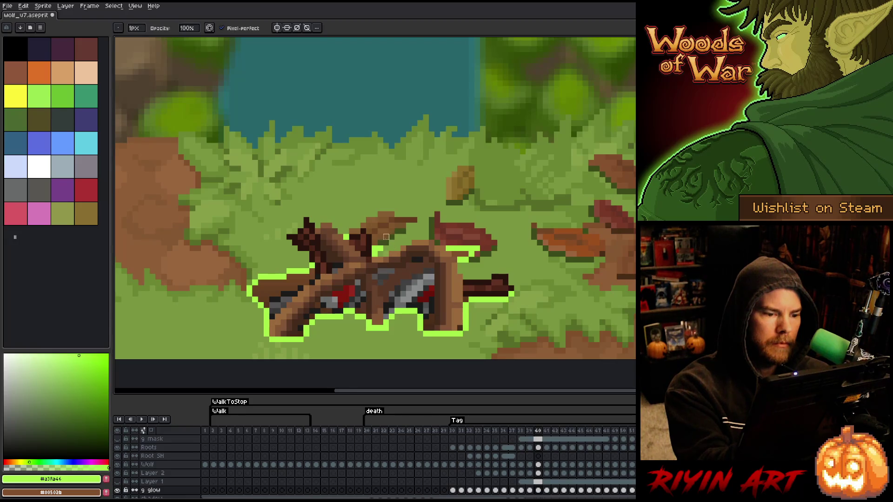
- Step back and forth through death frames 39 to 42 to review the glow
{"action": "key", "text": "comma"}
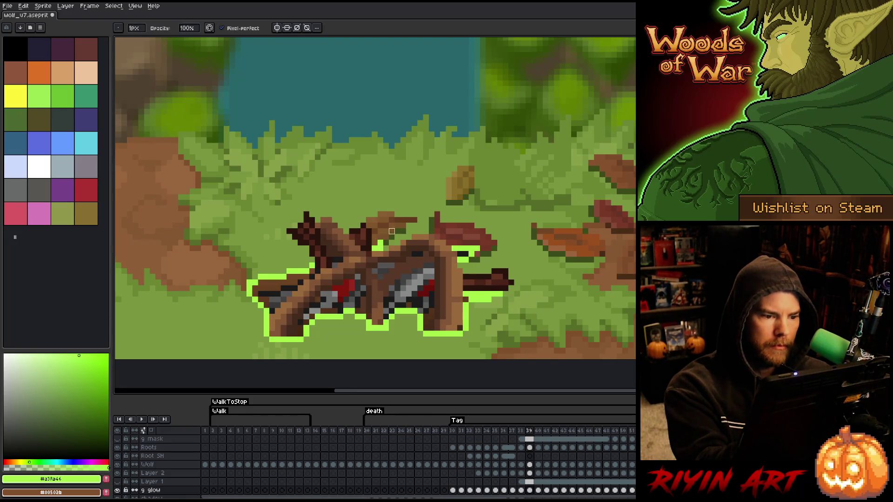
{"action": "key", "text": "period"}
{"action": "key", "text": "period"}
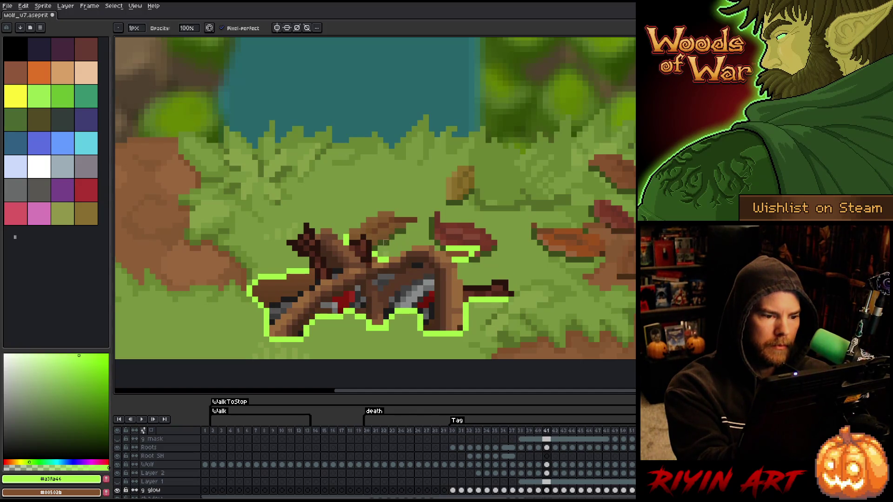
{"action": "key", "text": "period"}
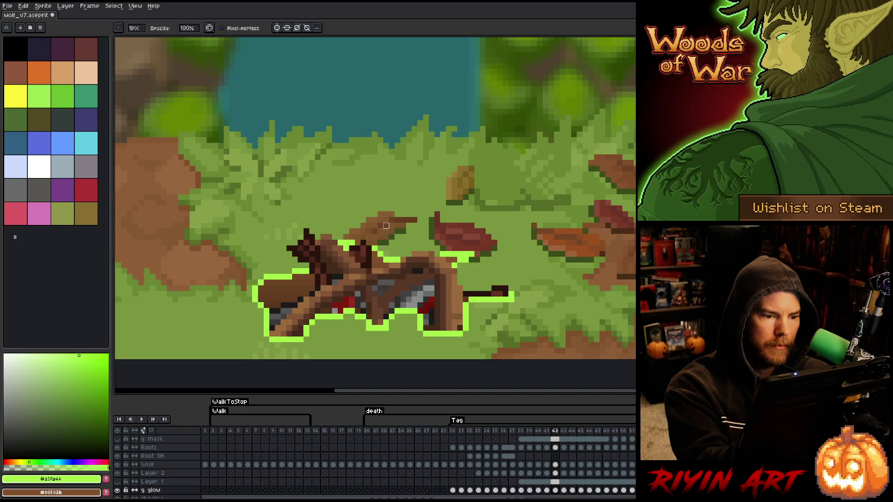
{"action": "key", "text": "comma"}
{"action": "key", "text": "comma"}
{"action": "key", "text": "period"}
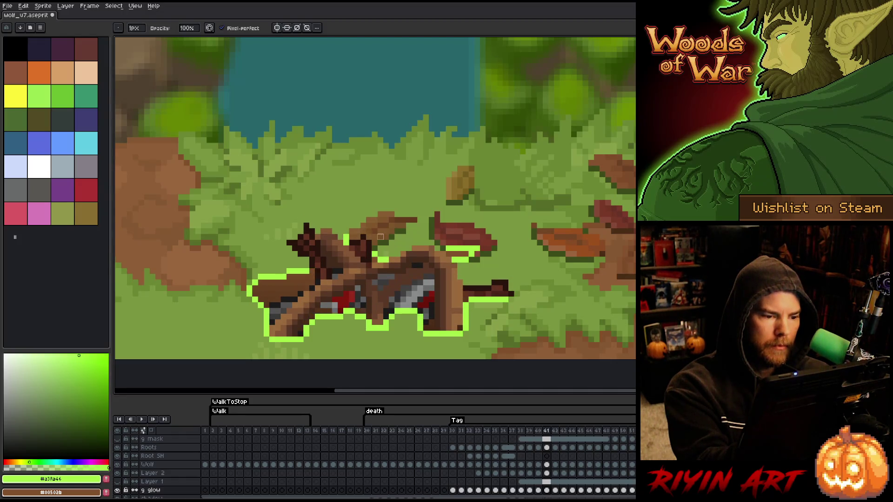
- Switch to the 2px eraser, recheck frames 39–41, then return to 1px drawing
{"action": "key", "text": "e"}
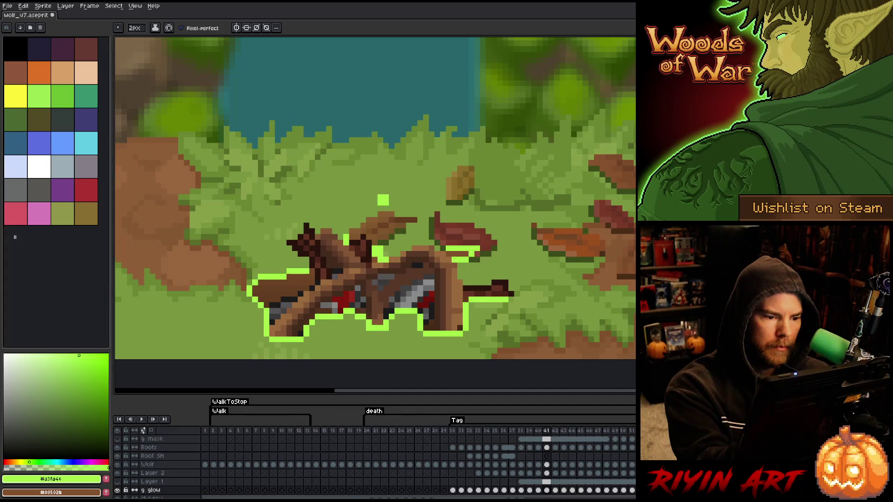
{"action": "key", "text": "comma"}
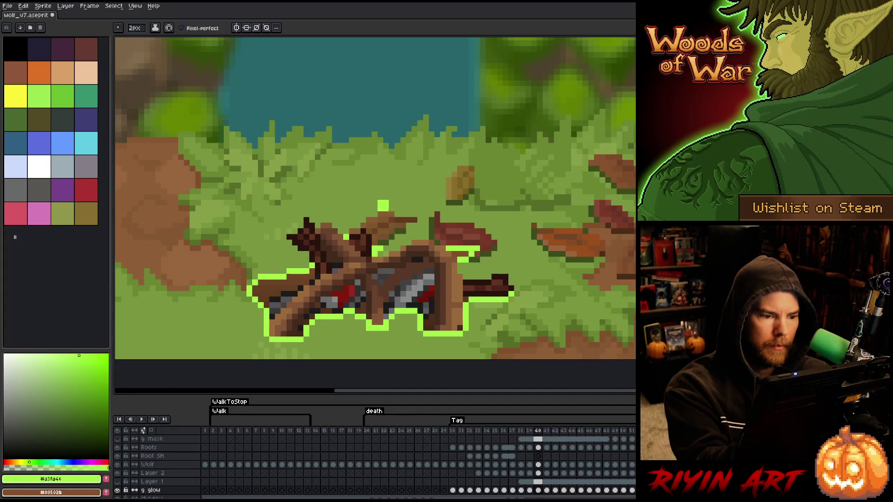
{"action": "key", "text": "comma"}
{"action": "key", "text": "period"}
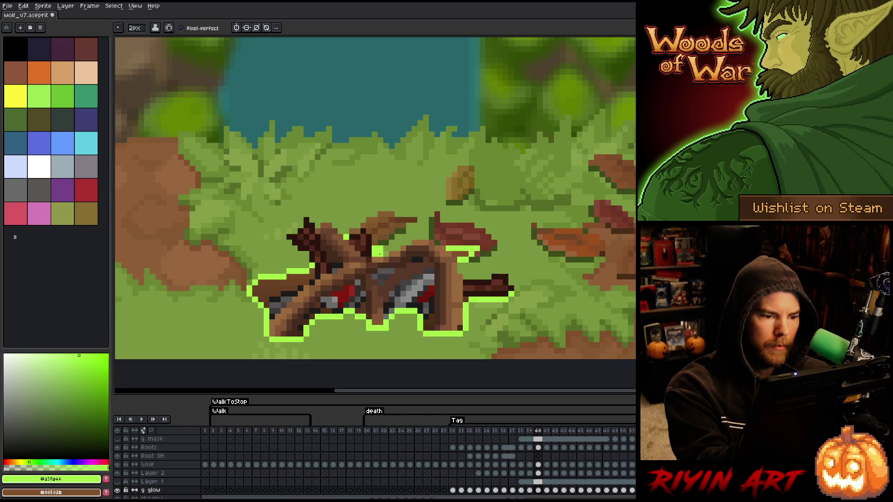
{"action": "key", "text": "period"}
- Flip between frames 41, 42 and 43 to compare the shrinking glow
{"action": "key", "text": "period"}
{"action": "key", "text": "comma"}
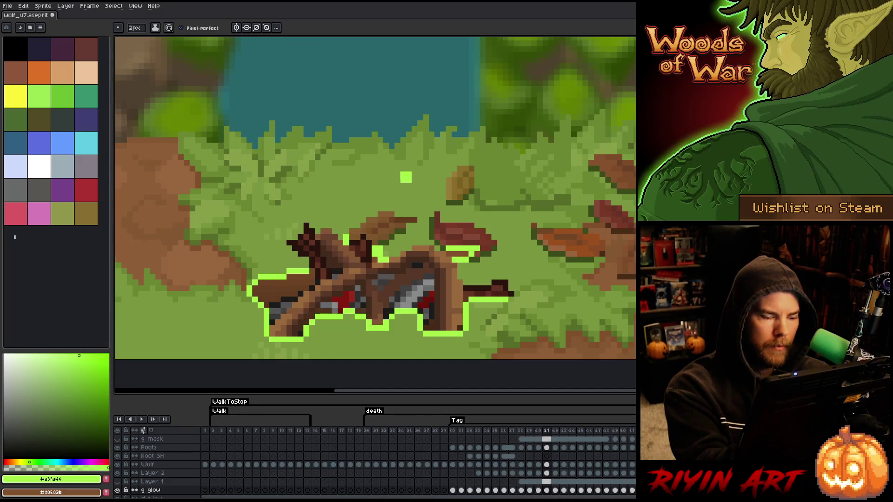
{"action": "key", "text": "b"}
{"action": "key", "text": "period"}
{"action": "key", "text": "comma"}
{"action": "key", "text": "period"}
{"action": "key", "text": "period"}
{"action": "key", "text": "comma"}
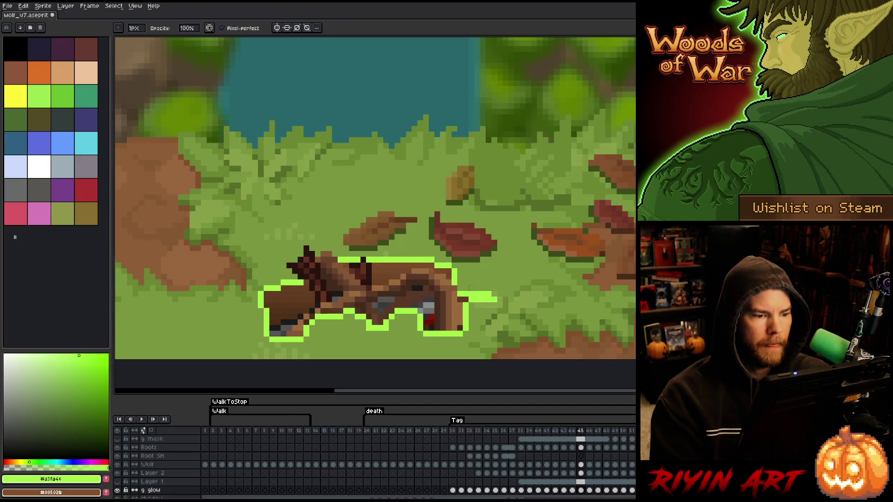
{"action": "key", "text": "comma"}
{"action": "key", "text": "period"}
{"action": "key", "text": "comma"}
{"action": "key", "text": "comma"}
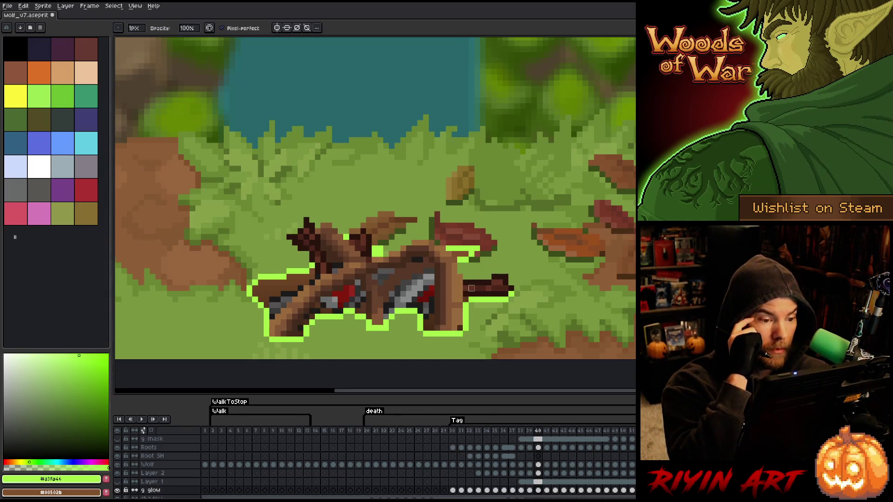
- Pick brown colours from the wolf and the leaf, with a 1px brush
{"action": "left_click", "coordinate": [313, 271], "text": "alt"}
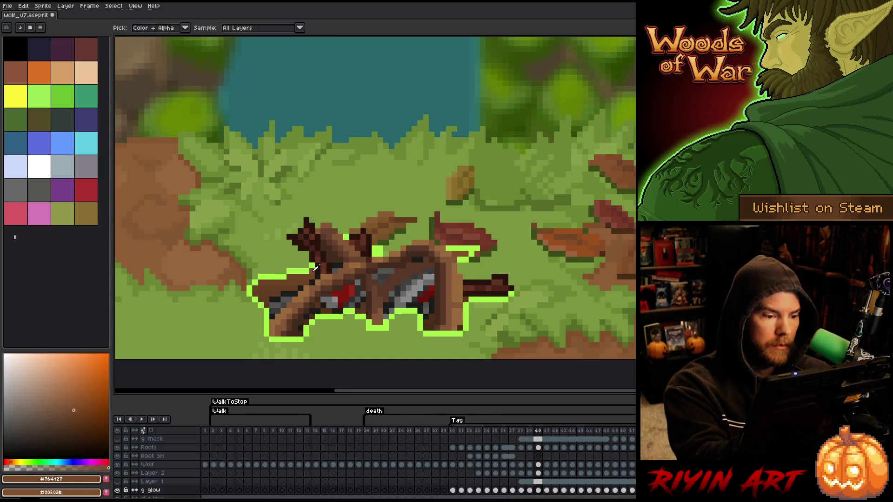
{"action": "key", "text": "e"}
{"action": "key", "text": "minus"}
{"action": "key", "text": "period"}
{"action": "key", "text": "period"}
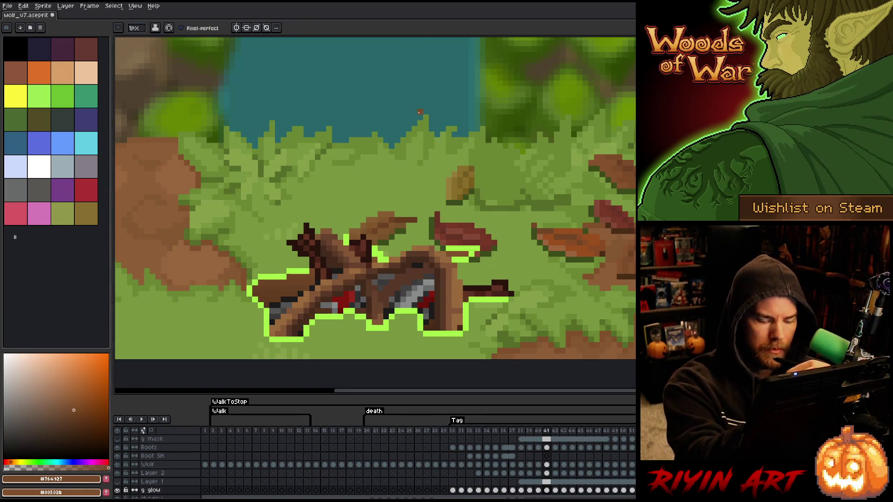
{"action": "left_click", "coordinate": [370, 220], "text": "alt"}
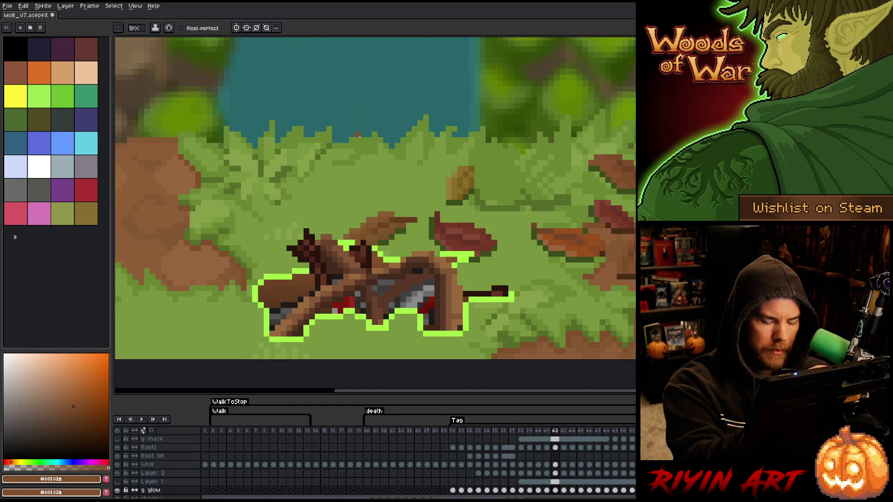
- Step from frame 40 through to frame 45, then play the animation
{"action": "key", "text": "comma"}
{"action": "key", "text": "comma"}
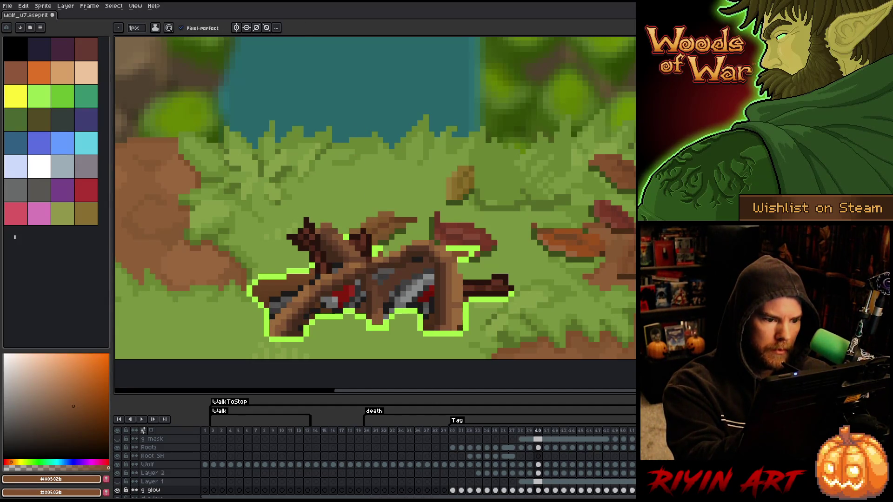
{"action": "key", "text": "period"}
{"action": "key", "text": "comma"}
{"action": "key", "text": "period"}
{"action": "key", "text": "period"}
{"action": "key", "text": "period"}
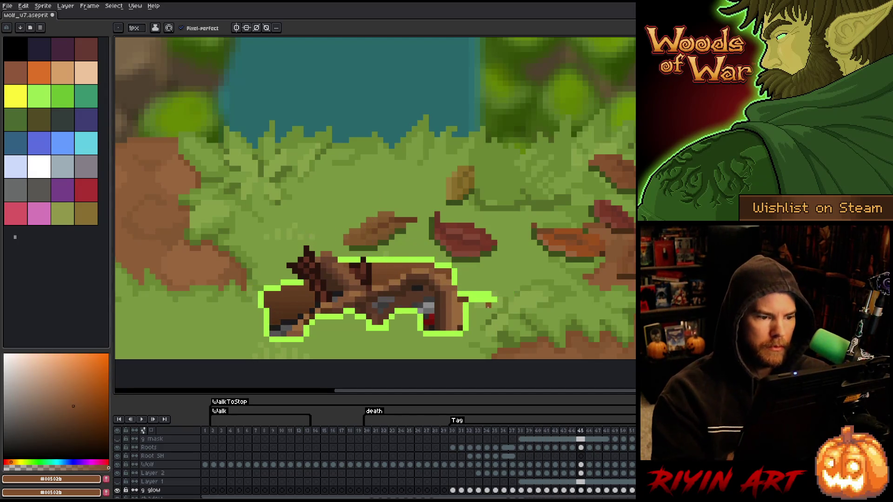
{"action": "key", "text": "Return"}
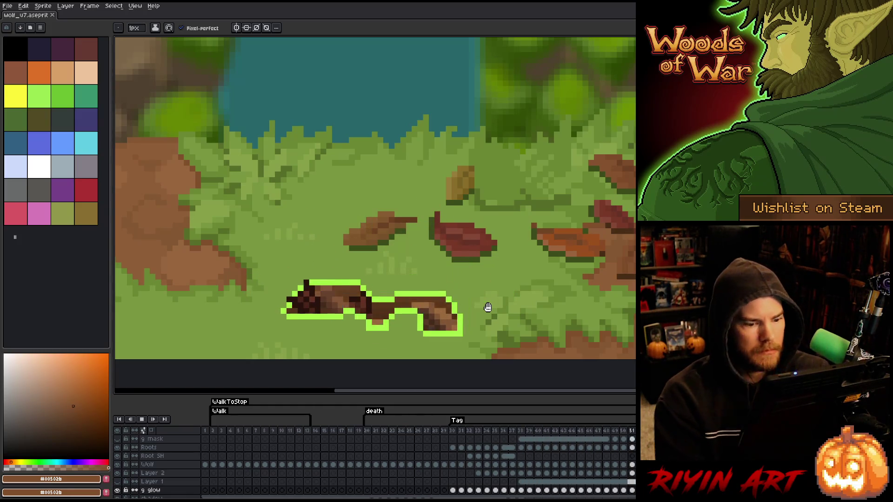
- Stop playback and add six frames after frame 29 to hold the wolf's pose
{"action": "left_click", "coordinate": [435, 431]}
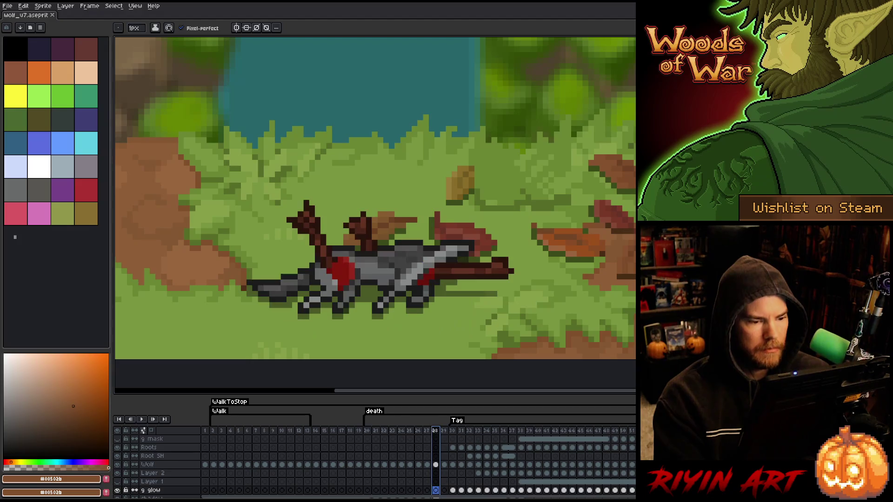
{"action": "left_click", "coordinate": [441, 432]}
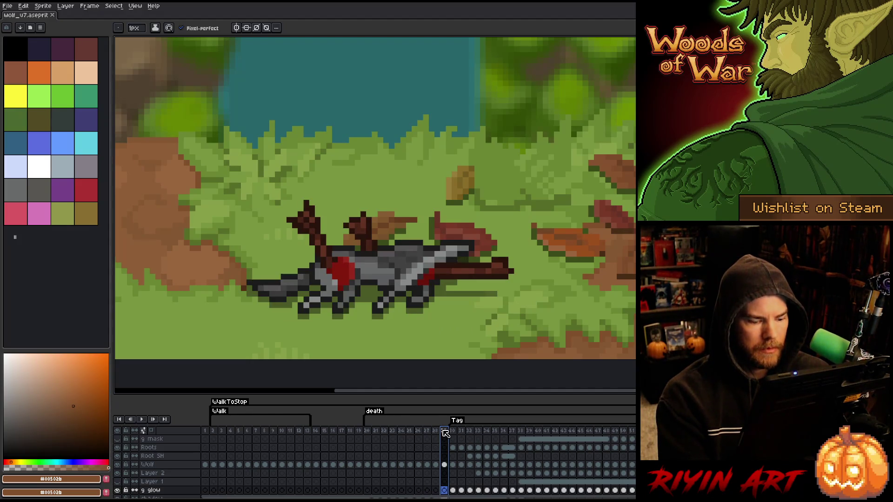
{"action": "key", "text": "alt+n"}
{"action": "key", "text": "alt+n"}
{"action": "key", "text": "alt+n"}
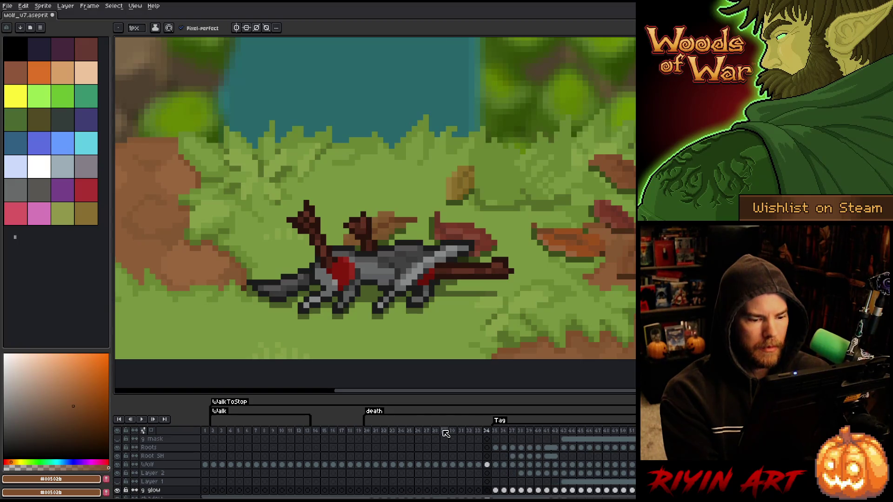
- Play the full animation from frame 1, zooming in and out while it replays
{"action": "left_click", "coordinate": [205, 431]}
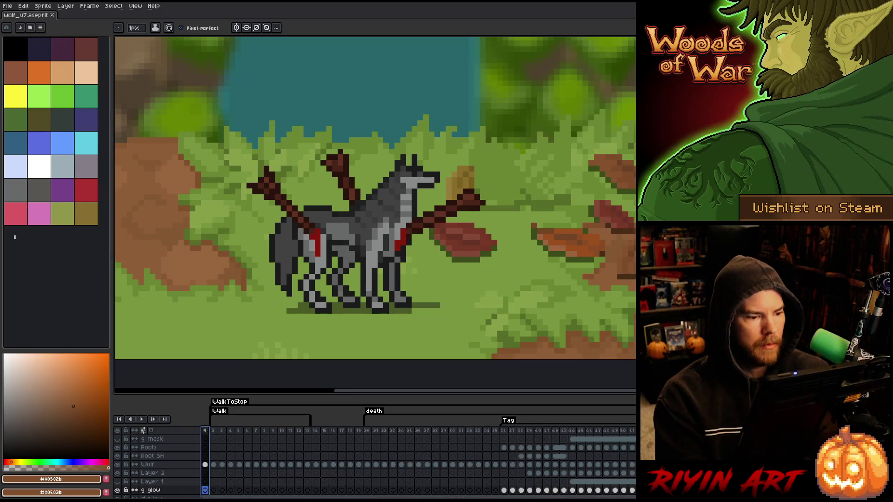
{"action": "key", "text": "Return"}
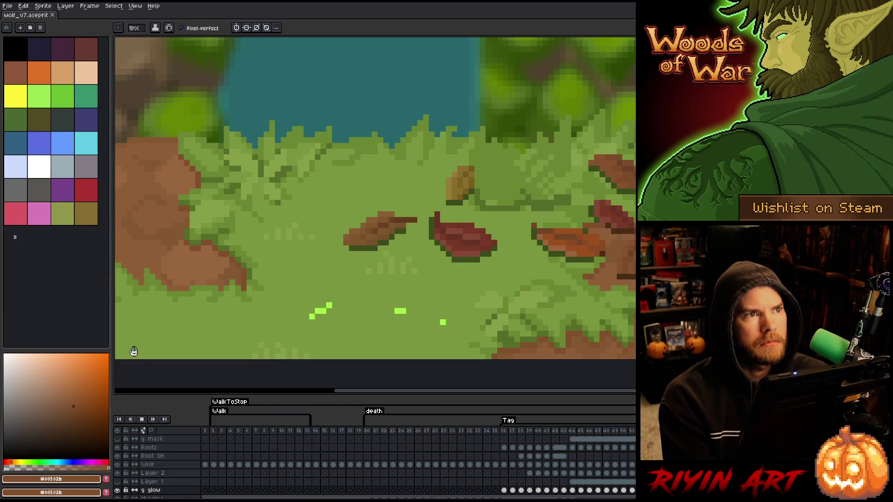
{"action": "key", "text": "Return"}
{"action": "scroll", "coordinate": [283, 323], "scroll_direction": "down", "scroll_amount": 5}
{"action": "scroll", "coordinate": [337, 227], "scroll_direction": "up", "scroll_amount": 4}
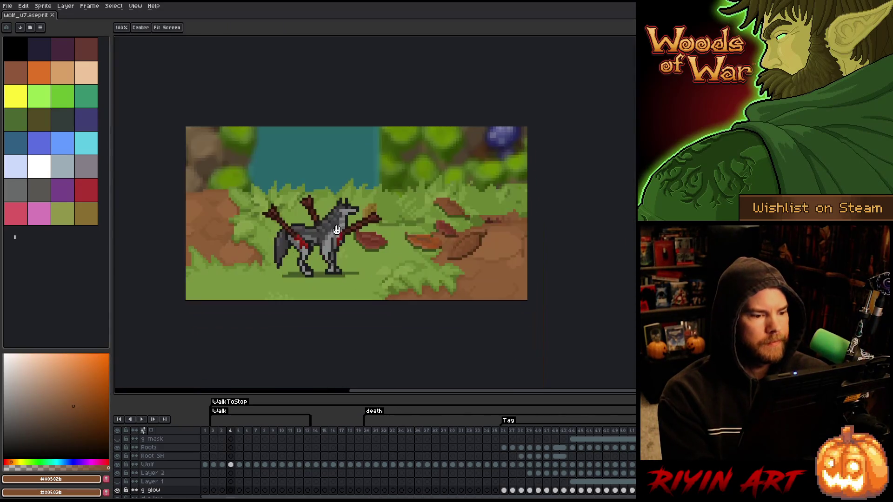
{"action": "scroll", "coordinate": [362, 213], "scroll_direction": "up", "scroll_amount": 3}
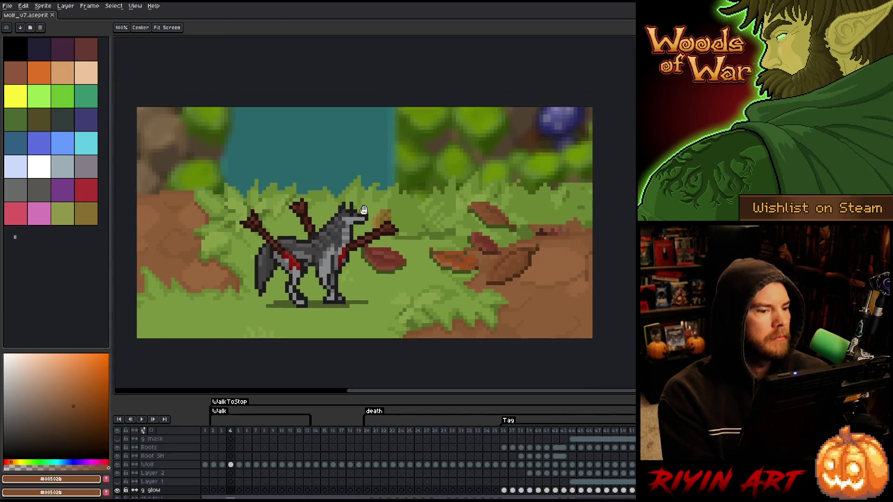
{"action": "scroll", "coordinate": [362, 213], "scroll_direction": "down", "scroll_amount": 1}
{"action": "key", "text": "Return"}
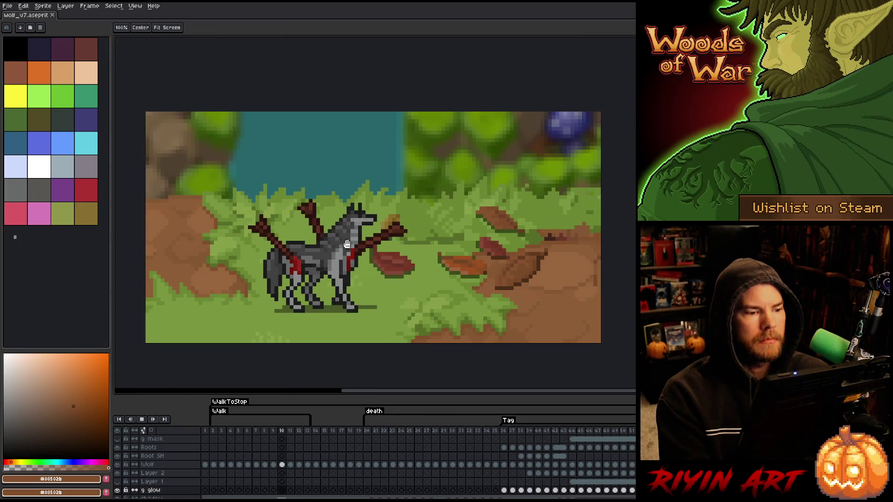
{"action": "scroll", "coordinate": [455, 237], "scroll_direction": "up", "scroll_amount": 1}
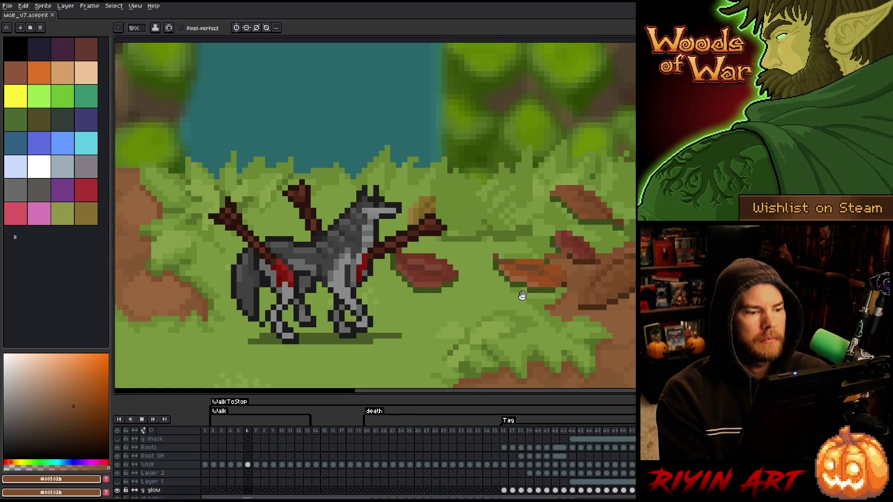